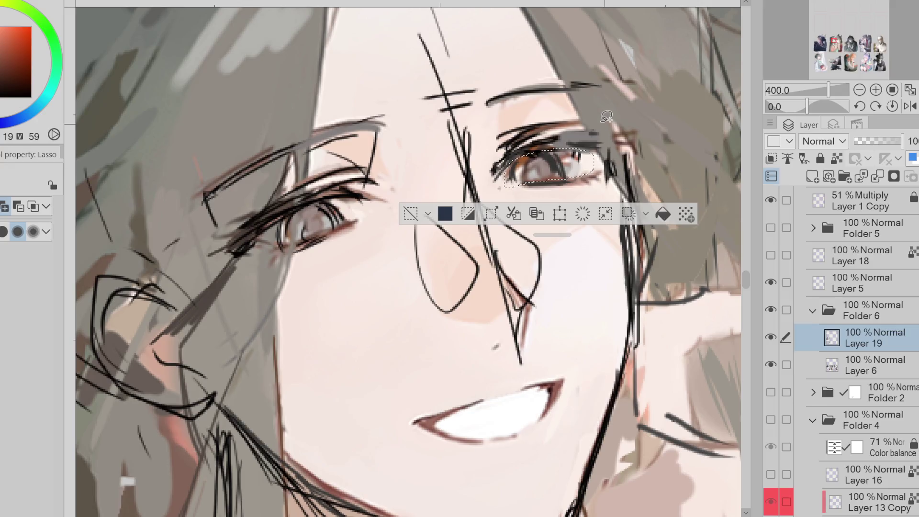
Step: Nudge the right eye slightly left with a free transform
key("ctrl+t")
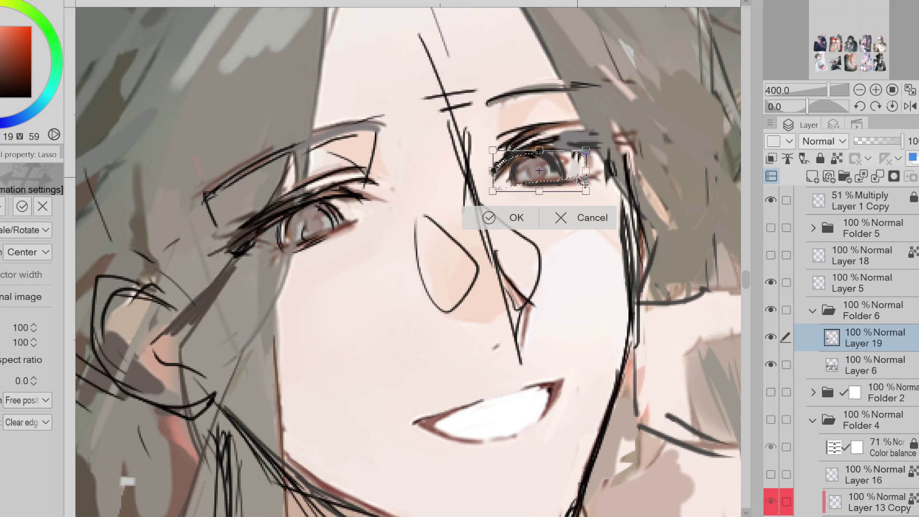
left_click_drag(575, 179, 570, 181)
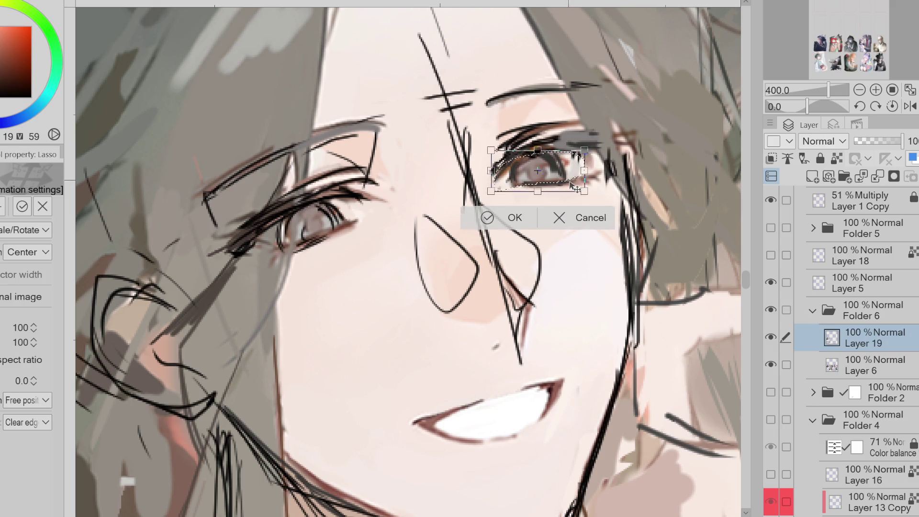
left_click(491, 218)
Step: Reposition the other eye with a transform and clear the selection
mouse_move(352, 212)
left_mouse_down()
mouse_move(335, 204)
mouse_move(283, 242)
mouse_move(354, 214)
left_mouse_up()
key("ctrl+t")
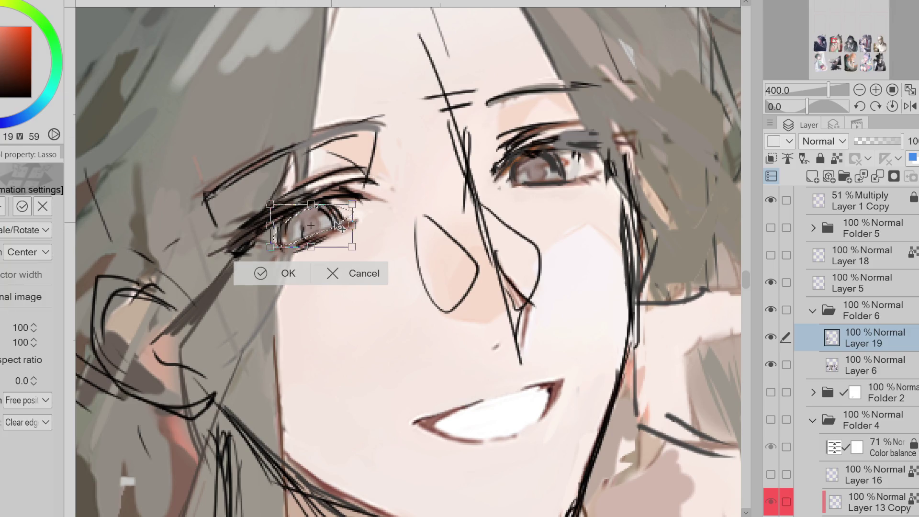
key("Return")
key("ctrl+d")
Step: Redraw the right eyebrow darker and thicker in a dark orange-brown, checking against the sketch
key("p")
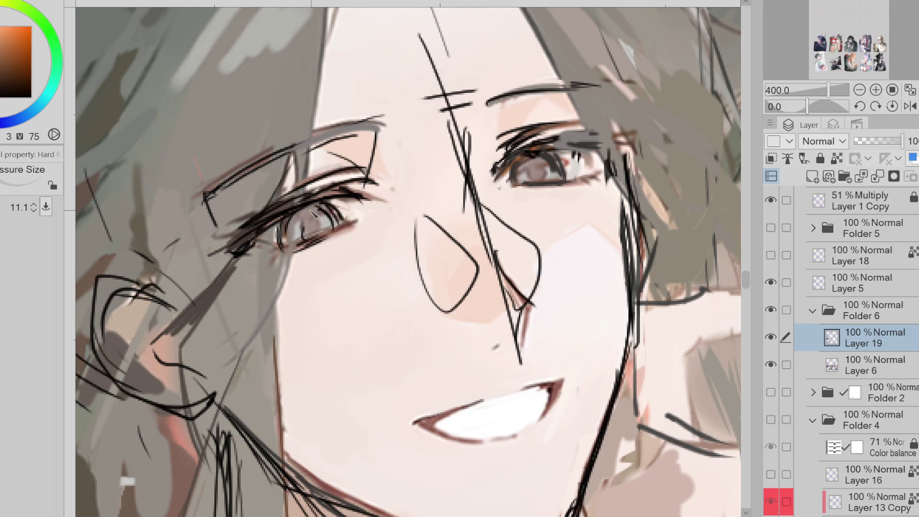
key("bracketleft")
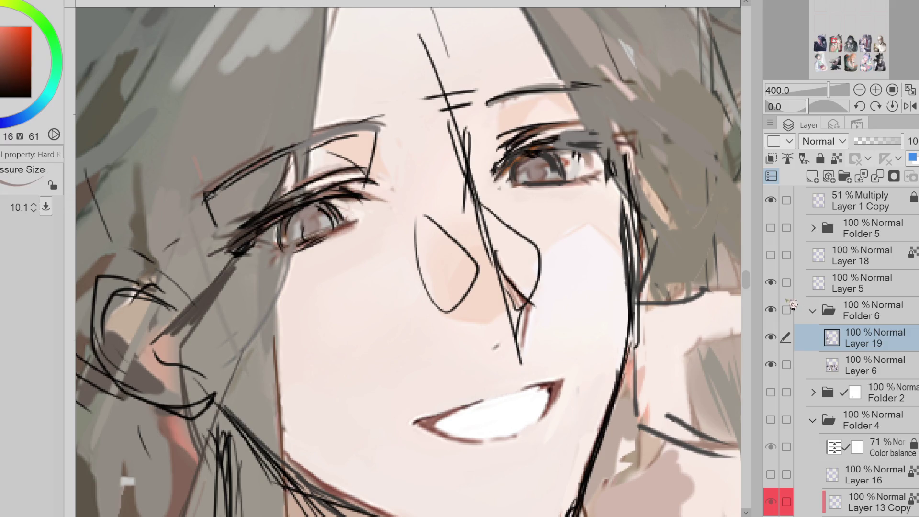
left_click(772, 283)
left_click(771, 283)
left_click(771, 283)
left_click(524, 153, "alt")
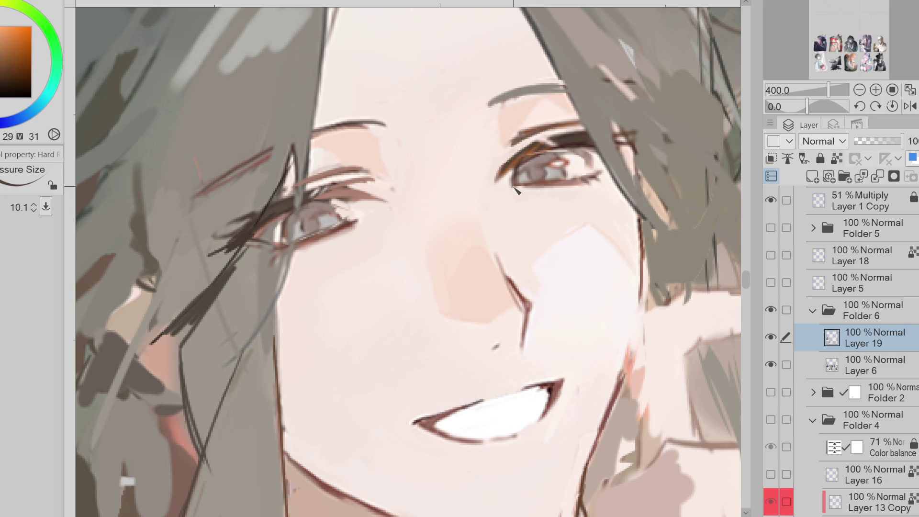
left_click(771, 283)
left_click(772, 284)
left_click(772, 284)
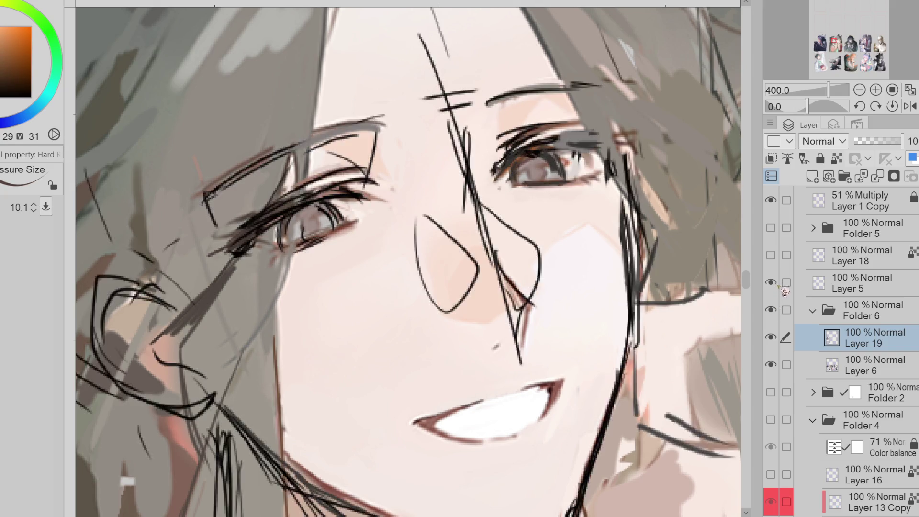
left_click(771, 284)
key("ctrl+z")
left_click_drag(500, 105, 540, 90)
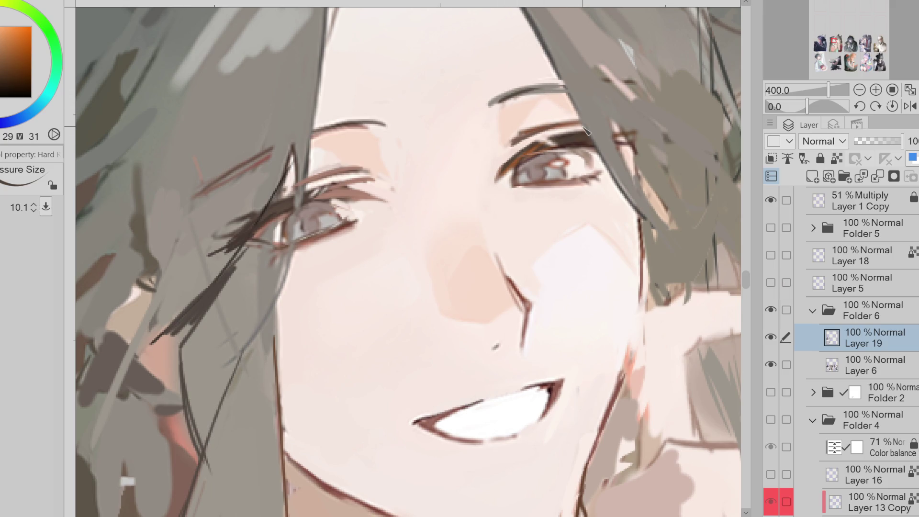
Step: Add a white highlight at the left eye corner and refine the lashes with sampled tones
mouse_move(368, 198)
left_mouse_down()
mouse_move(325, 206)
mouse_move(342, 215)
left_mouse_up()
left_click(349, 219, "alt")
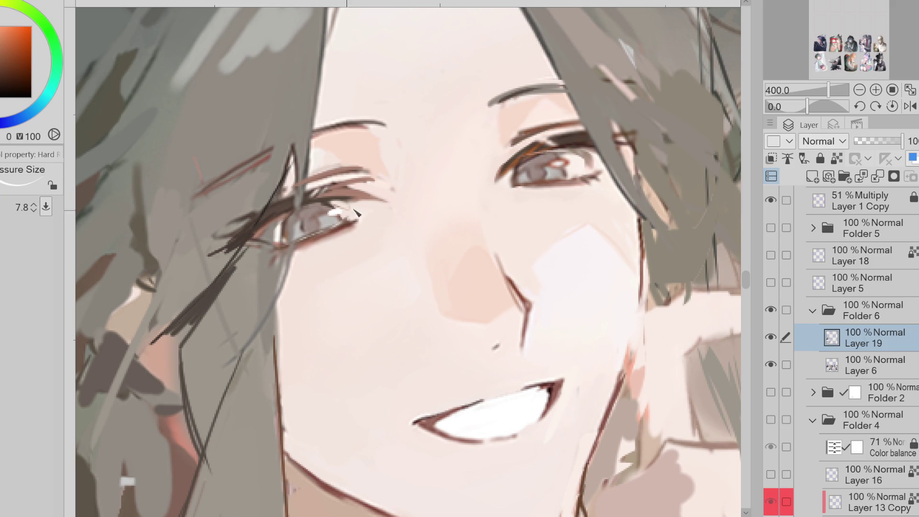
left_click(587, 162, "alt")
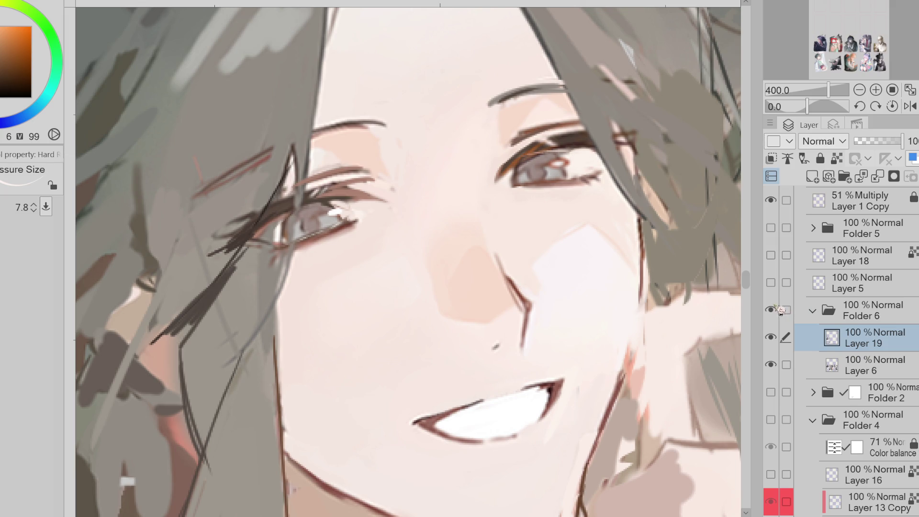
left_click(771, 283)
left_click(771, 283)
left_click(589, 158, "alt")
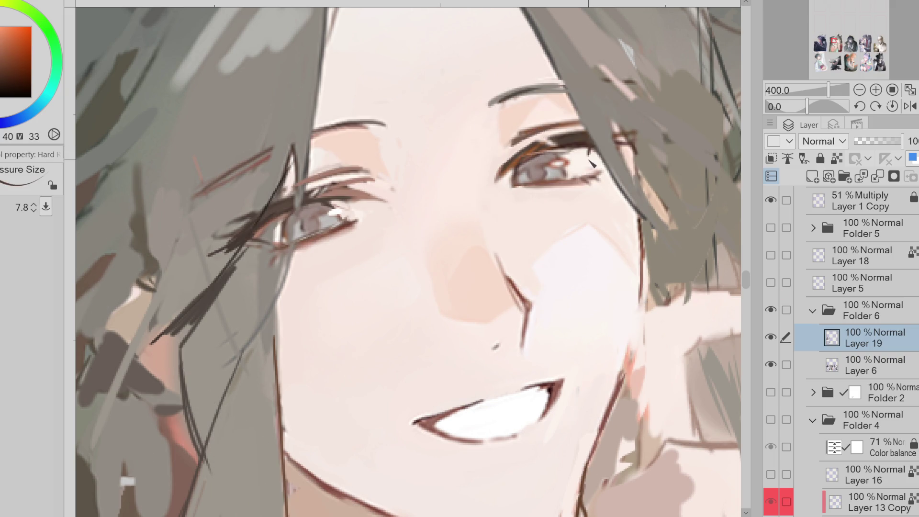
key("ctrl+z")
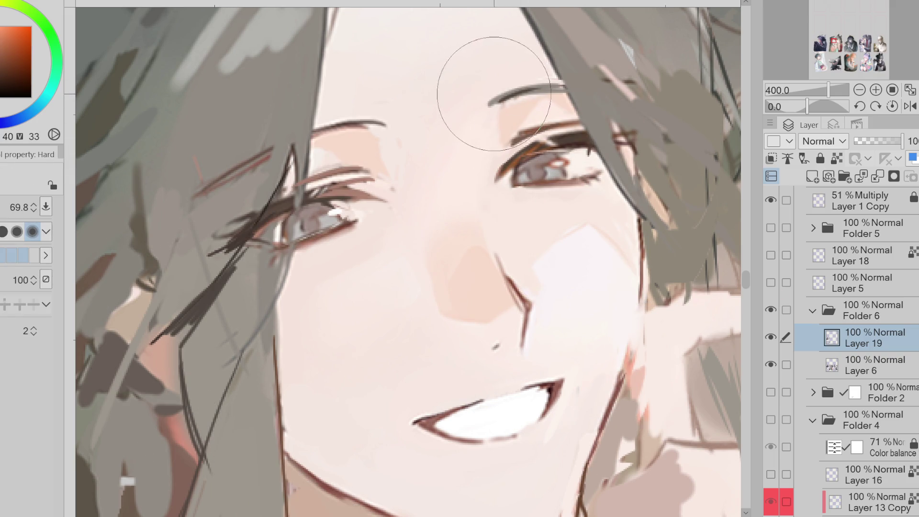
left_click(498, 104, "alt")
left_click(370, 183, "alt")
left_click(316, 199, "alt")
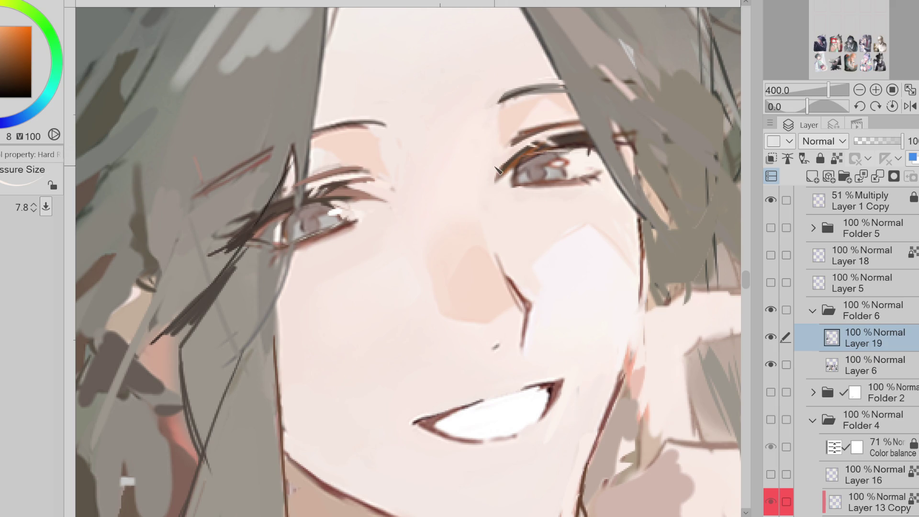
scroll(497, 170, "down", 2)
left_click(411, 182, "alt")
Step: Paint pale pink over the cheek near the raised finger, comparing layers, back on Layer 19
key("b")
mouse_move(611, 255)
left_mouse_down()
mouse_move(575, 268)
mouse_move(541, 335)
left_mouse_up()
left_click(771, 337)
left_click(771, 337)
left_click(772, 284)
left_click(772, 284)
left_click(772, 283)
left_click(772, 284)
left_click(855, 287)
left_click(865, 341)
Step: Draw a dark red contour line down the cheek and jaw, redoing it once
key("e")
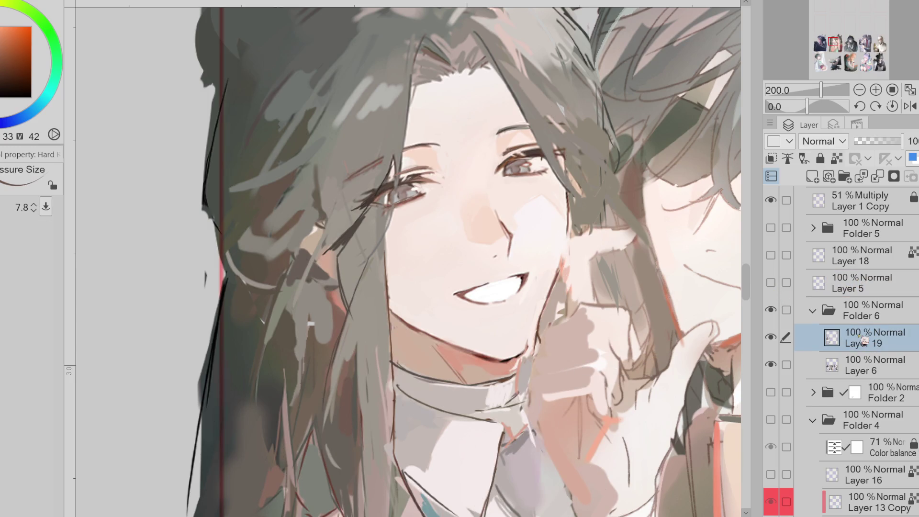
left_click_drag(568, 222, 531, 342)
left_click(558, 275, "alt")
key("ctrl+z")
key("ctrl+z")
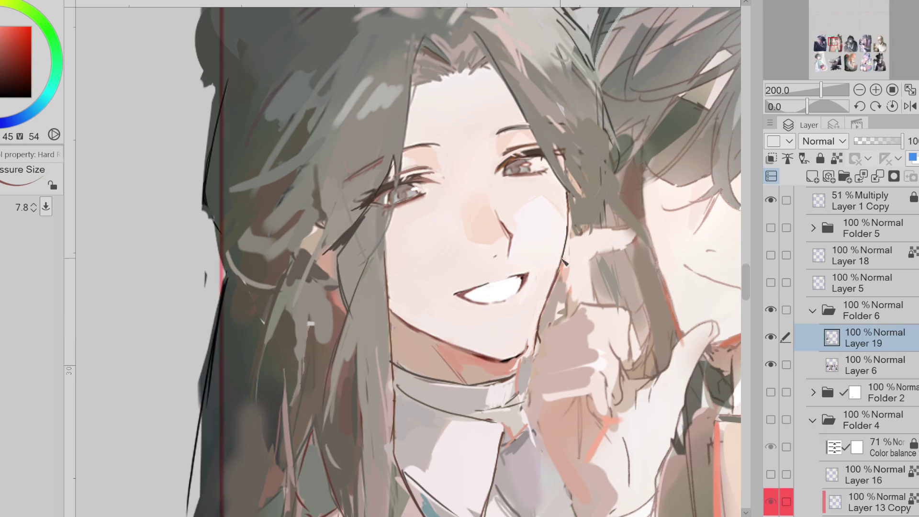
left_click_drag(565, 231, 538, 333)
Step: Darken the chin line with a deeper colour and mirror the canvas view
left_click(533, 354, "alt")
left_click_drag(500, 359, 517, 365)
key("bracketleft")
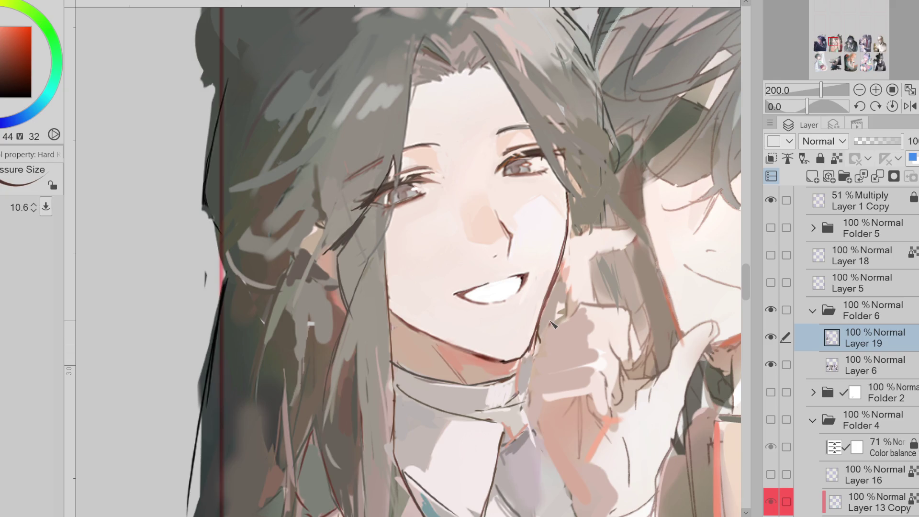
left_click(910, 106)
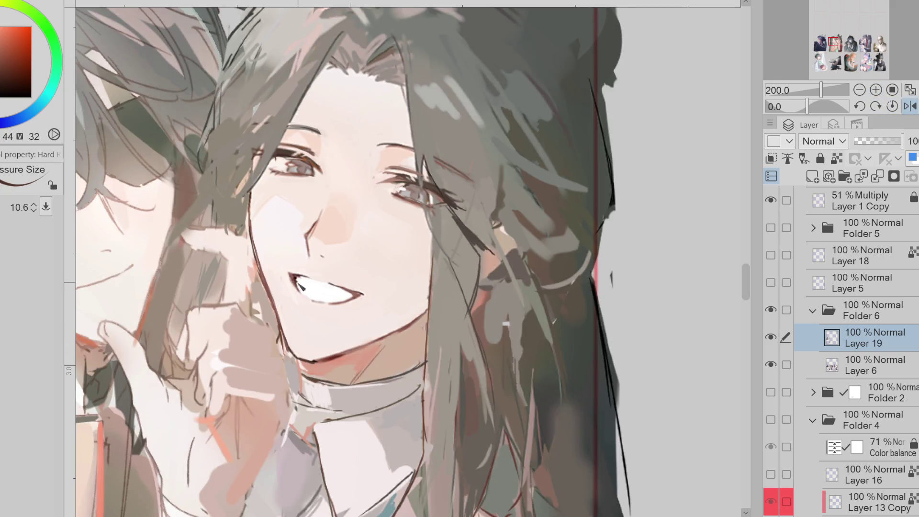
Step: Paint light skin tones under the chin with a larger brush, checking the sketch
key("bracketleft")
left_click(358, 293, "alt")
key("bracketright")
key("bracketright")
key("bracketright")
left_click(369, 293, "alt")
left_click(303, 310, "alt")
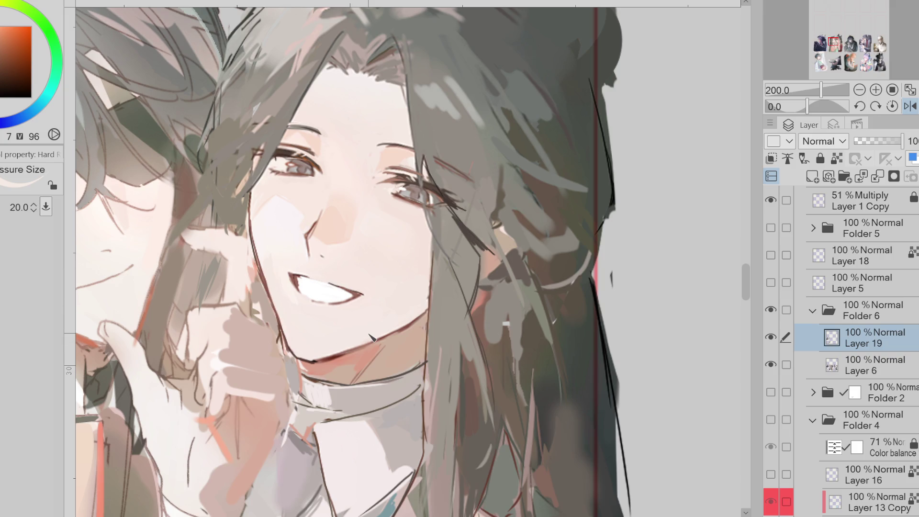
left_click(773, 283)
left_click(773, 284)
left_click(772, 284)
left_click(773, 284)
left_click(773, 285)
left_click(773, 284)
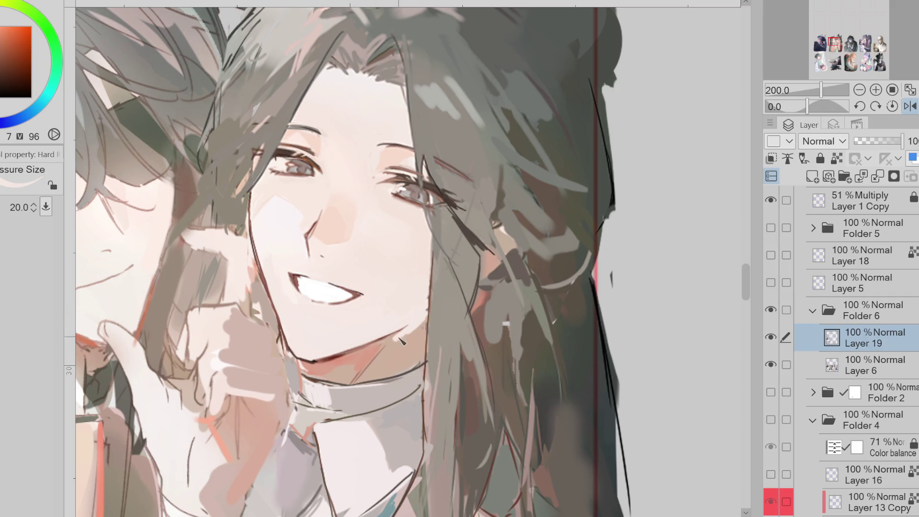
mouse_move(335, 366)
left_mouse_down()
mouse_move(396, 346)
mouse_move(364, 369)
mouse_move(412, 352)
mouse_move(410, 328)
left_mouse_up()
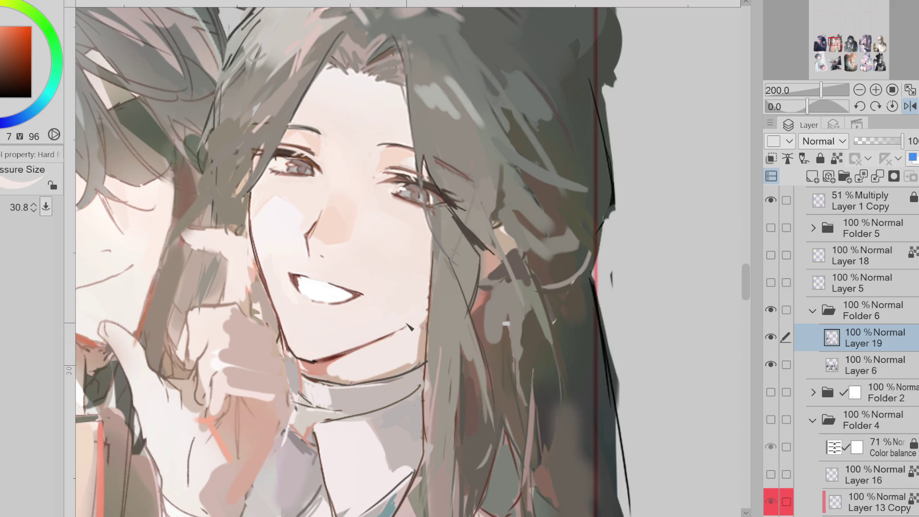
Step: Zoom out, unmirror the view, and add a darker shadow stroke beneath the jaw
key("ctrl+minus")
left_click(910, 106)
left_click(501, 297, "alt")
mouse_move(466, 364)
left_mouse_down()
mouse_move(404, 341)
mouse_move(431, 360)
mouse_move(432, 350)
mouse_move(450, 370)
left_mouse_up()
left_click_drag(491, 346, 476, 356)
Step: Sample reds, an orange and a dark brown from the face, shrinking the brush for detail
left_click(445, 341, "alt")
key("bracketleft")
key("bracketleft")
key("bracketleft")
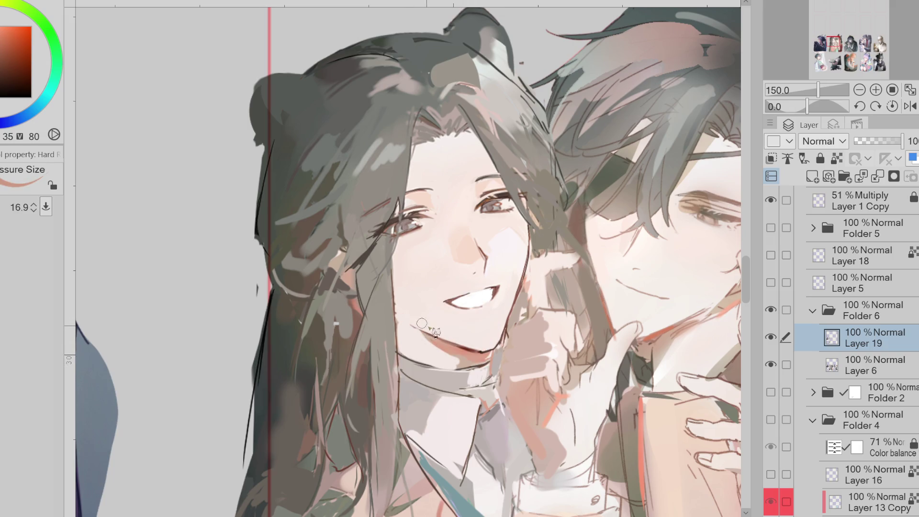
left_click(512, 326, "alt")
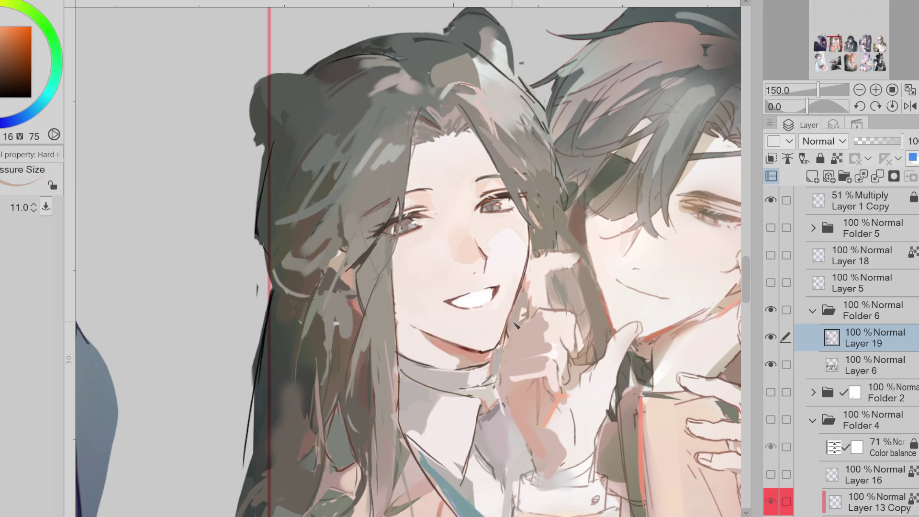
left_click(510, 324, "alt")
left_click(532, 238, "alt")
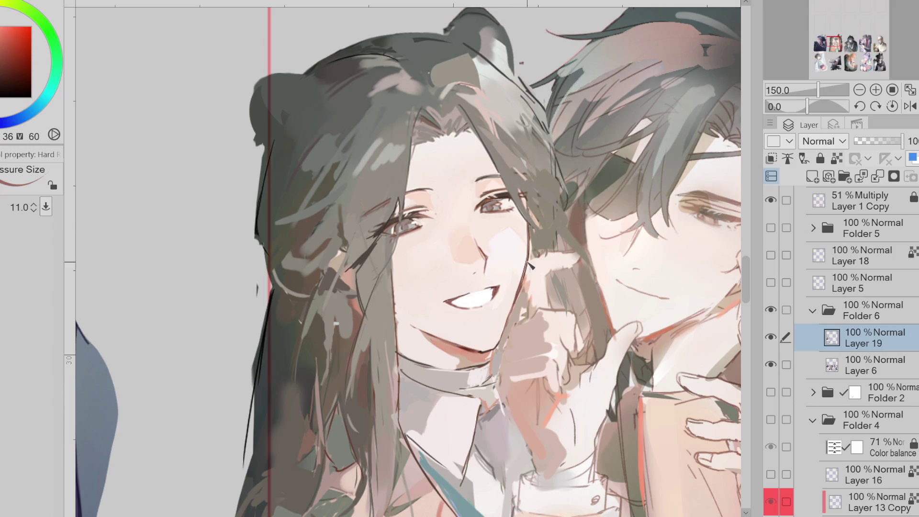
left_click(527, 199, "alt")
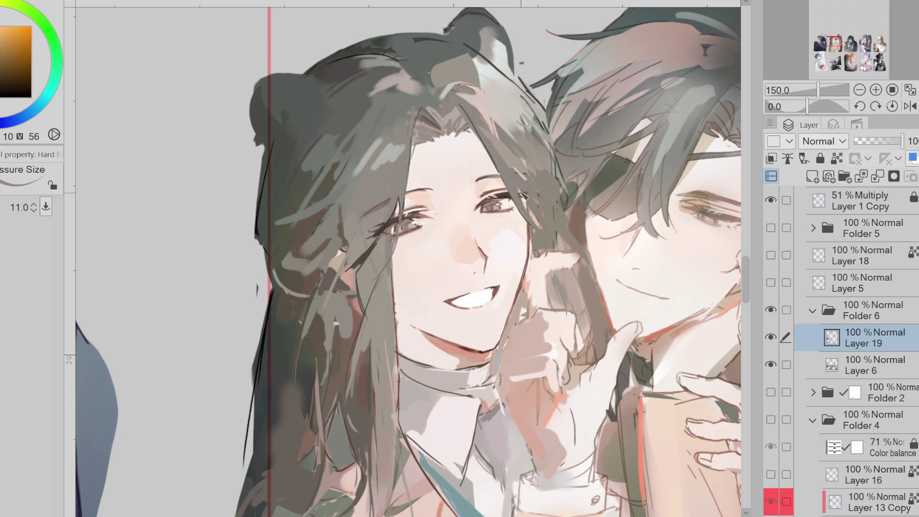
left_click(530, 225, "alt")
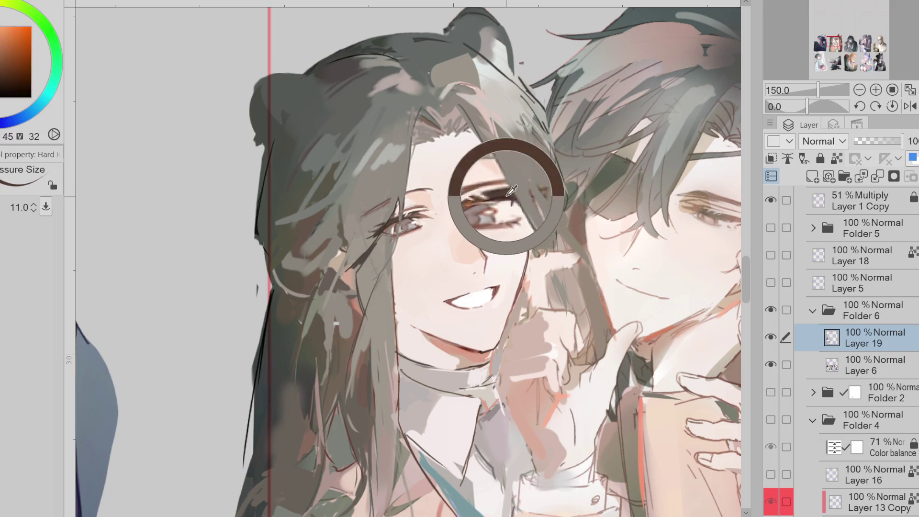
key("bracketleft")
key("bracketleft")
key("bracketleft")
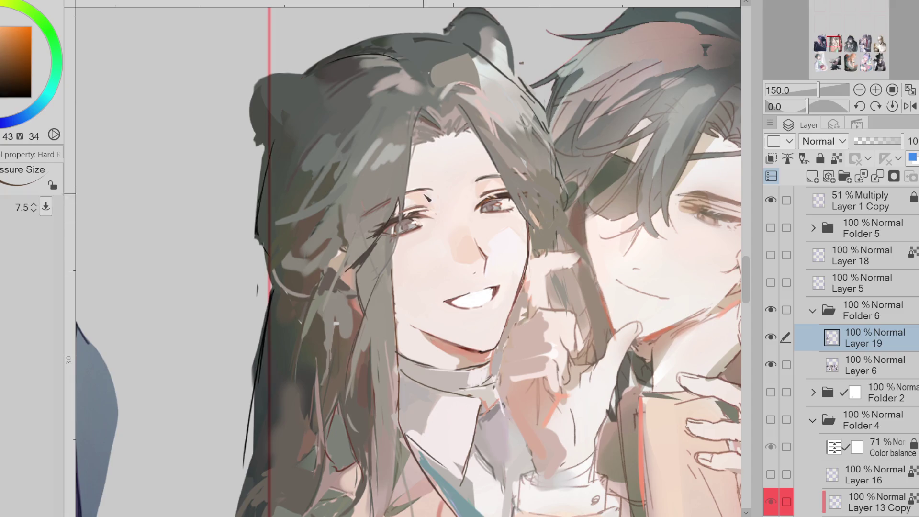
left_click(440, 214, "alt")
left_click(475, 225, "alt")
Step: Paint thin dark hair strands, checking against the Layer 5 sketch and undoing a stray one
left_click(771, 282)
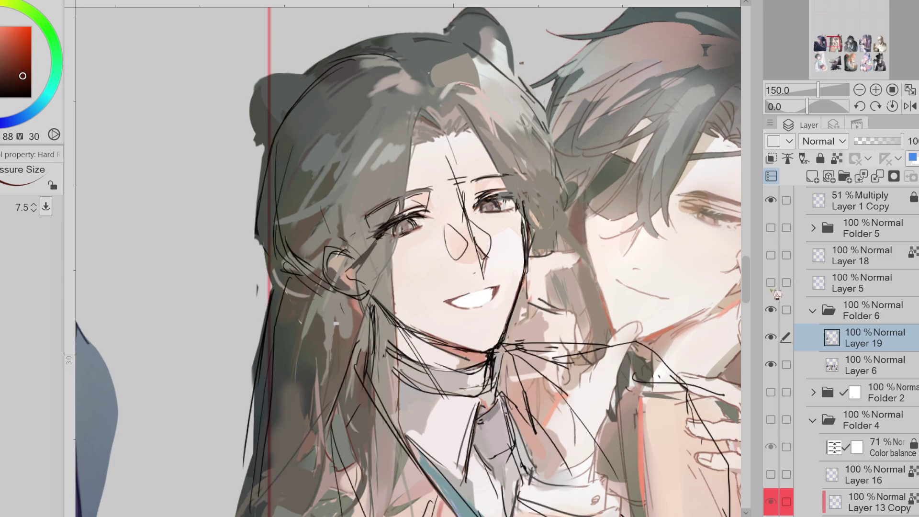
left_click(771, 282)
left_click_drag(330, 280, 357, 301)
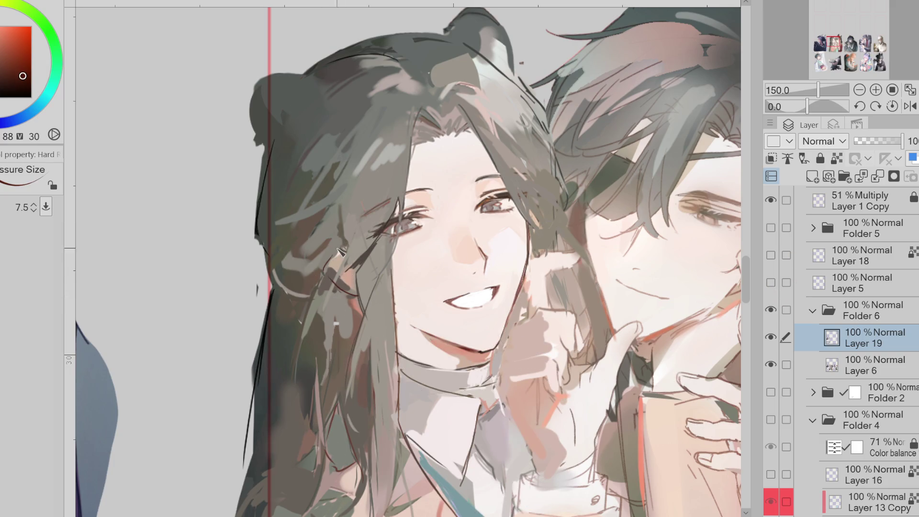
left_click(772, 283)
left_click(772, 283)
left_click(772, 283)
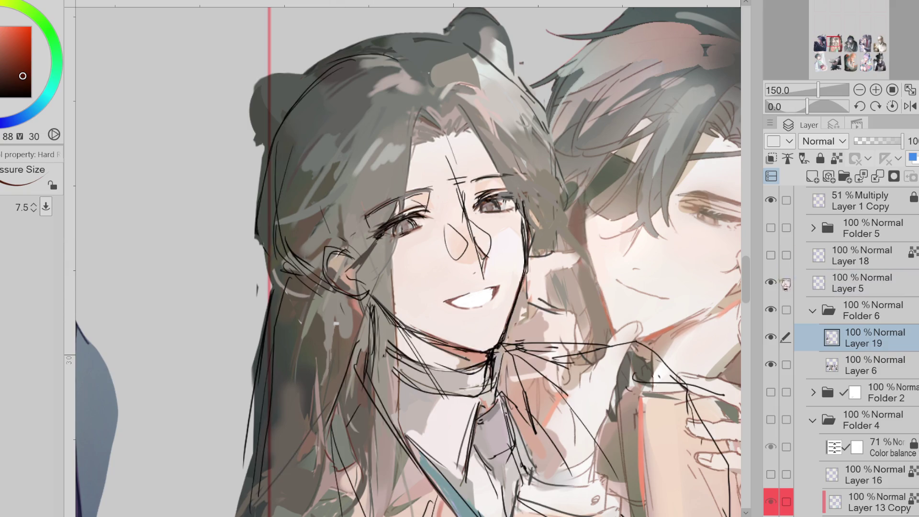
left_click(777, 283)
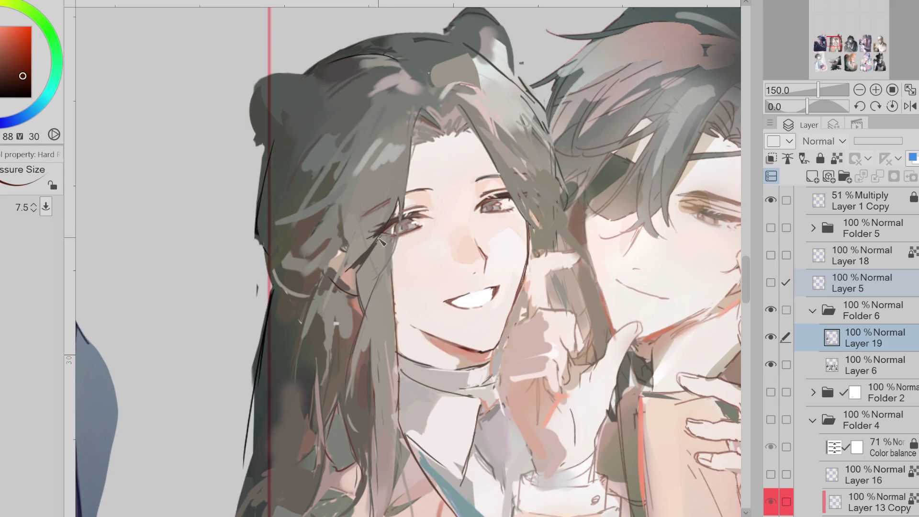
left_click_drag(363, 282, 393, 309)
key("ctrl+z")
Step: Redraw the right-cheek contour with sampled reds and mirror the canvas view
left_click_drag(527, 245, 510, 324)
left_click(512, 314, "alt")
key("bracketright")
key("bracketright")
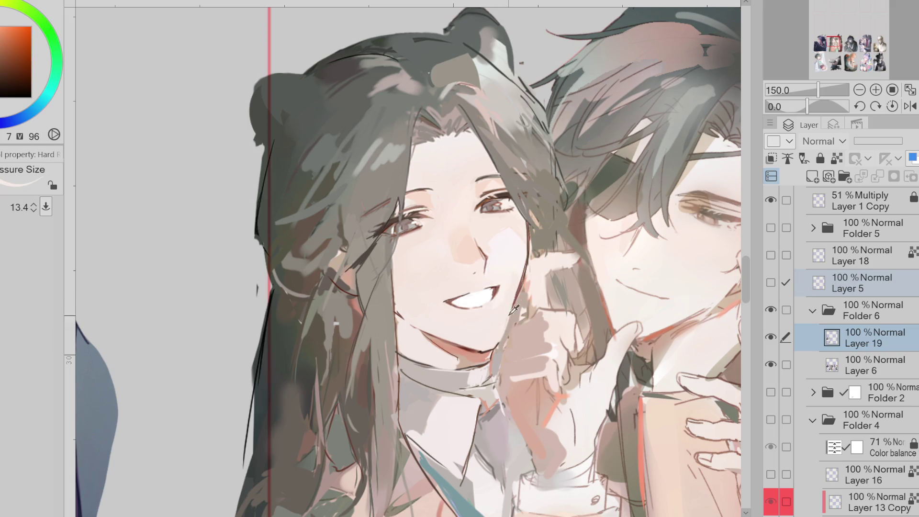
left_click(518, 301, "alt")
key("bracketleft")
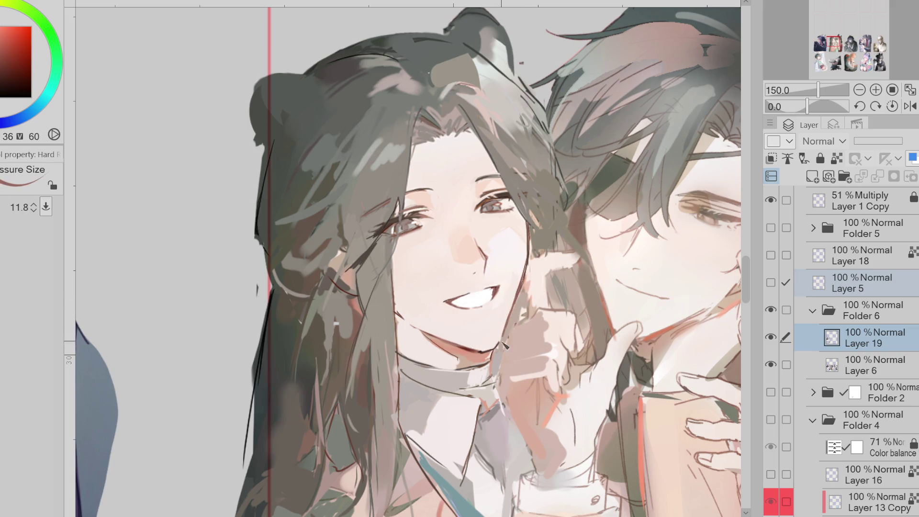
left_click(910, 106)
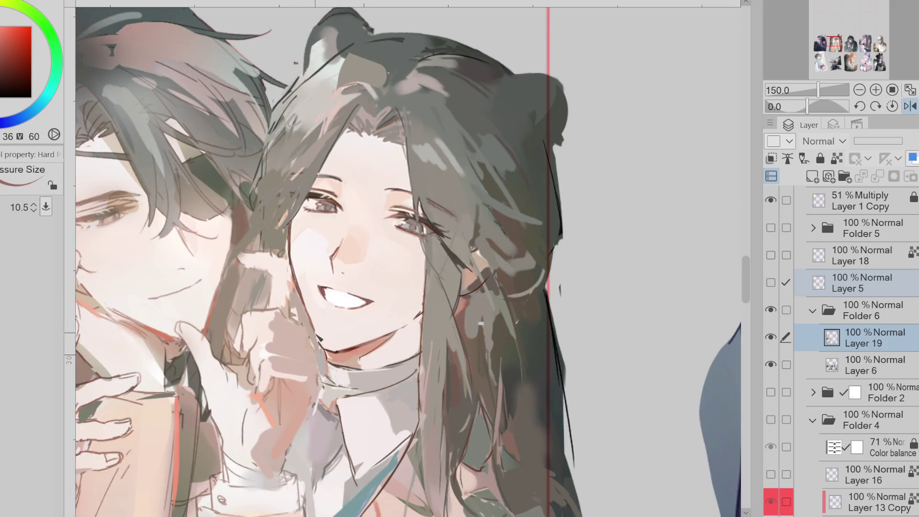
Step: Add a short dark stroke along the chin line, briefly trying Liquify
left_click(330, 352, "alt")
left_click_drag(321, 346, 341, 353)
left_click(338, 351, "alt")
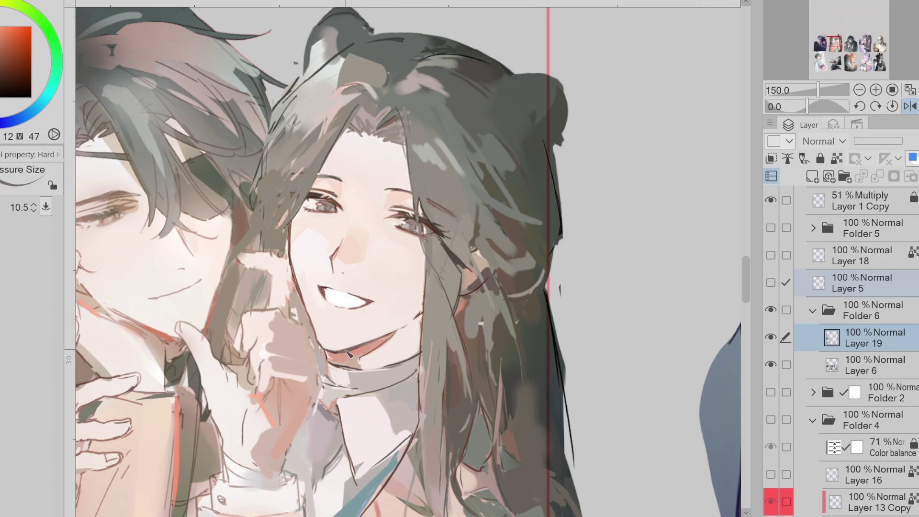
key("j")
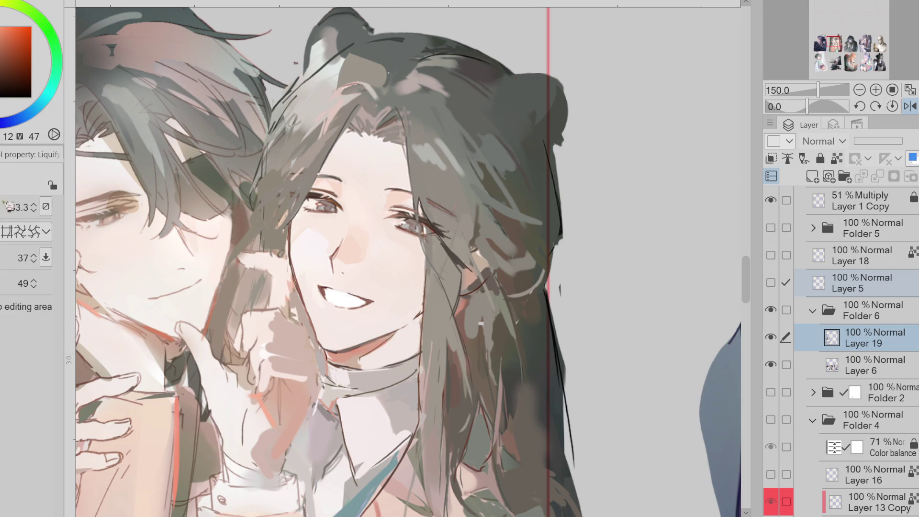
key("b")
left_click(347, 315, "alt")
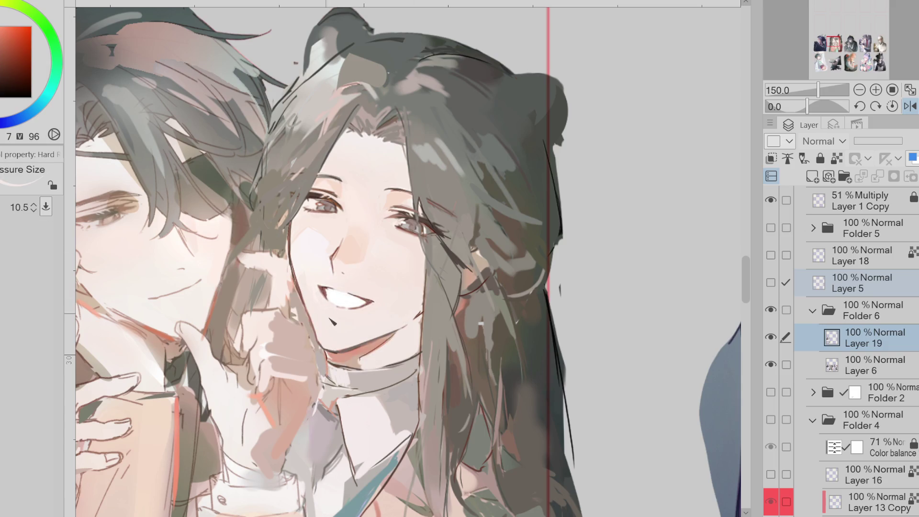
Step: Paint grey strokes on the hair beside the cheek and sample tones near the eye and mouth
left_click(321, 256, "alt")
left_click_drag(268, 205, 282, 250)
left_click(286, 221, "alt")
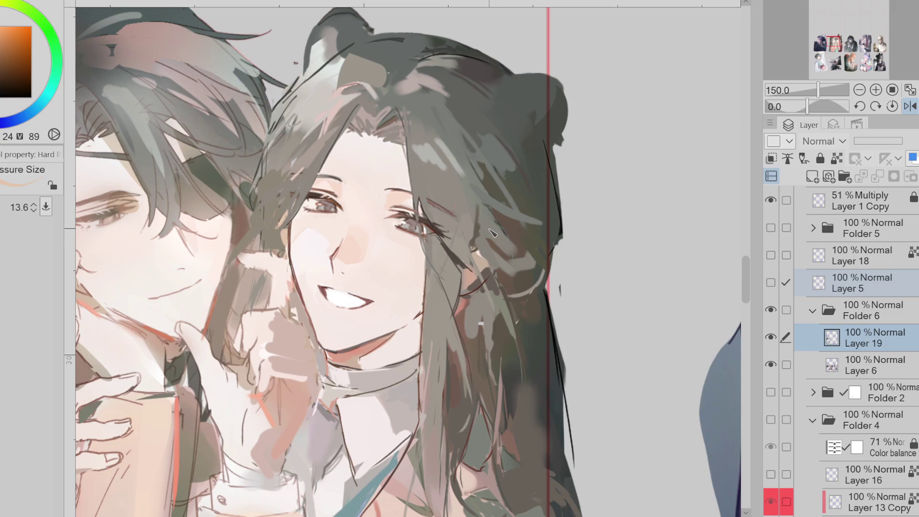
left_click(402, 193, "alt")
left_click(398, 192, "alt")
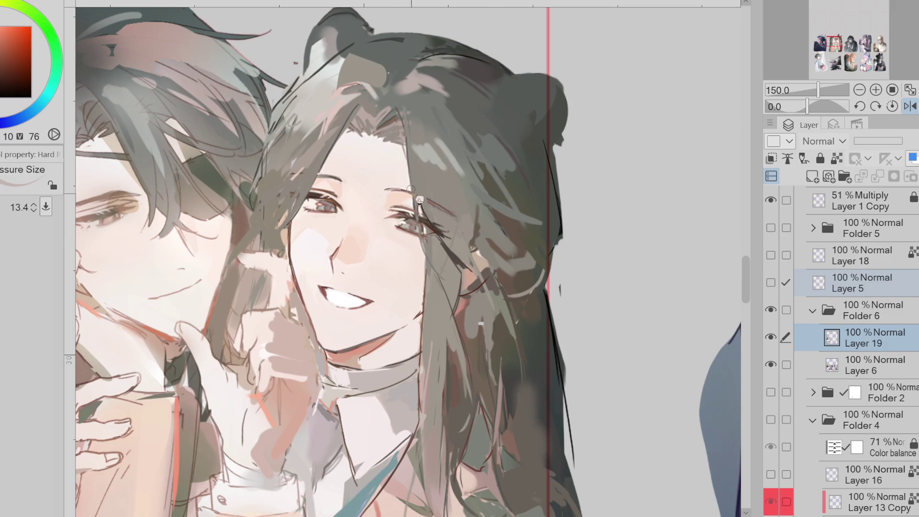
left_click(391, 309, "alt")
Step: Compare with the sketch and repaint the nose with a soft skin-tone stroke
left_click(771, 283)
left_click(771, 283)
left_click(771, 282)
left_click(771, 283)
left_click(331, 254, "alt")
left_click(347, 252, "alt")
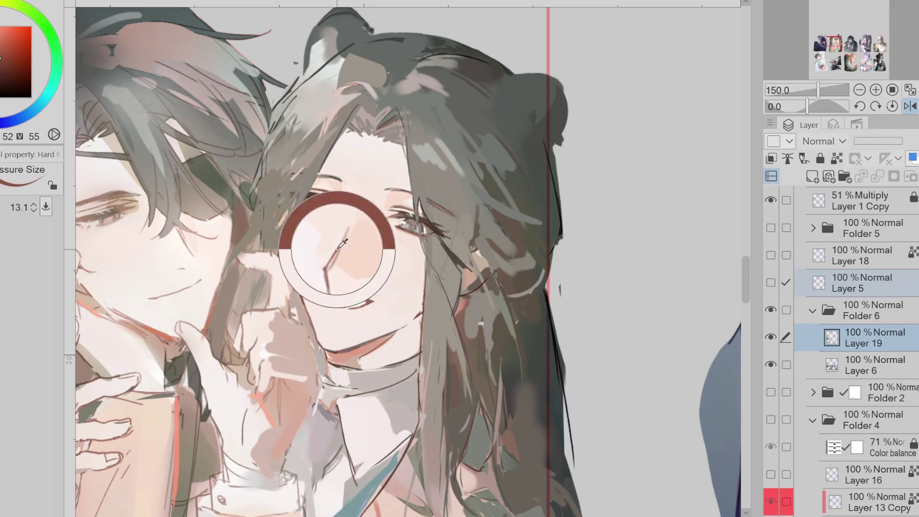
left_click_drag(346, 240, 339, 260)
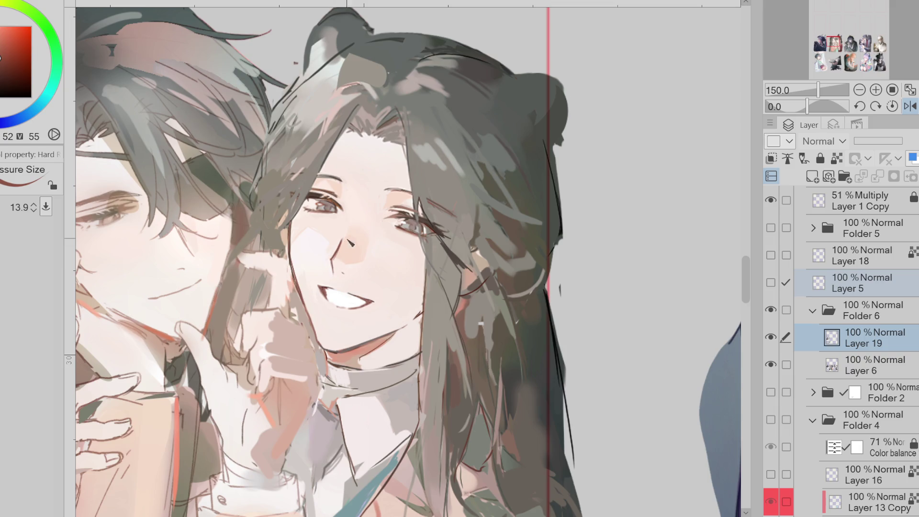
Step: Sample white from the teeth, unmirror the view, zoom out and show Layer 18
left_click(333, 293, "alt")
left_click_drag(405, 301, 431, 287)
scroll(420, 264, "down", 1)
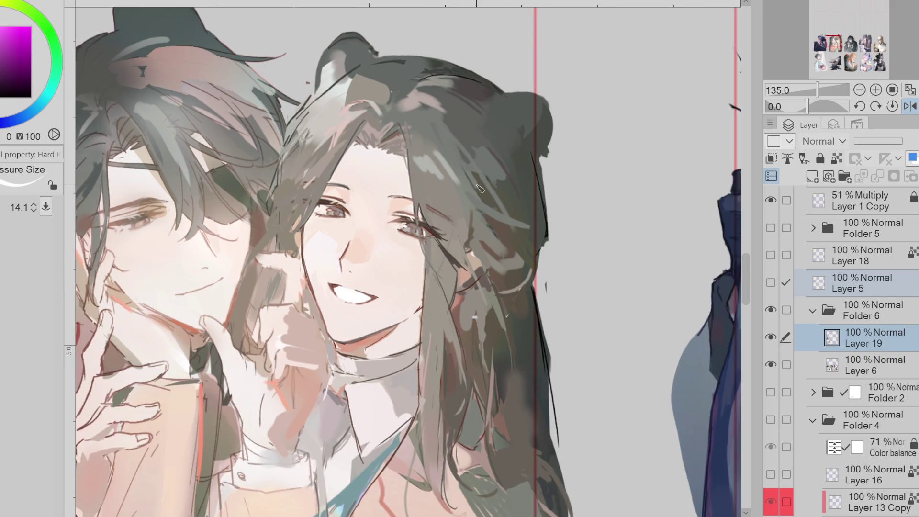
scroll(400, 242, "up", 1)
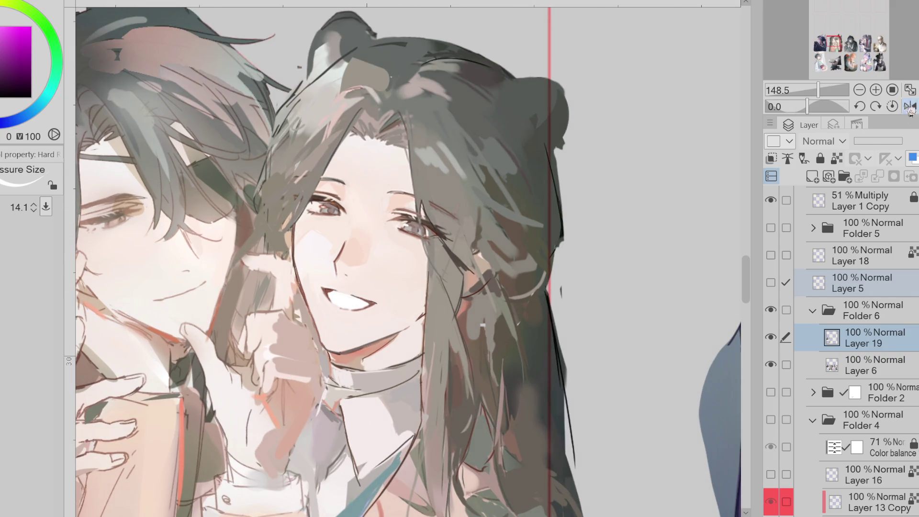
left_click(910, 106)
scroll(641, 120, "down", 3)
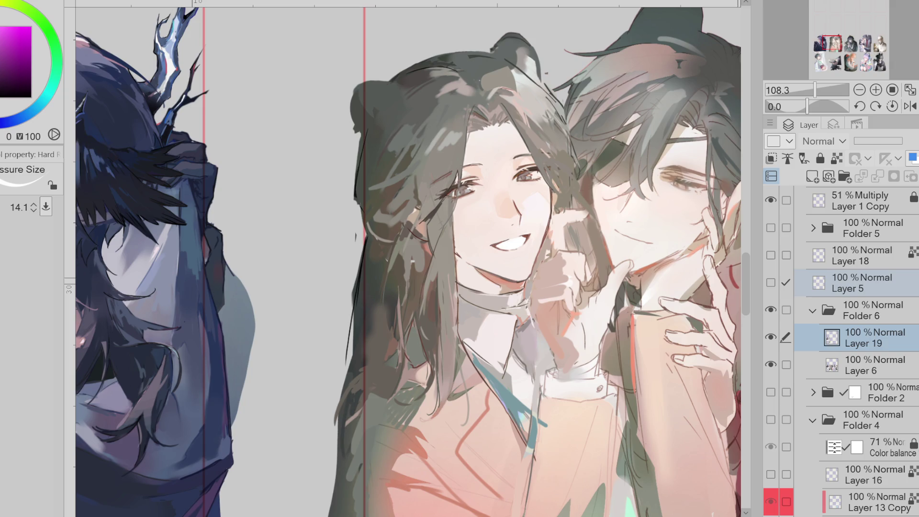
scroll(746, 285, "down", 4)
left_click(772, 256)
Step: Hide Layer 18 again and leave the Layer 5 sketch lines visible
left_click(779, 259)
left_click(779, 287)
left_click(779, 289)
left_click(779, 290)
left_click(779, 290)
left_click(779, 291)
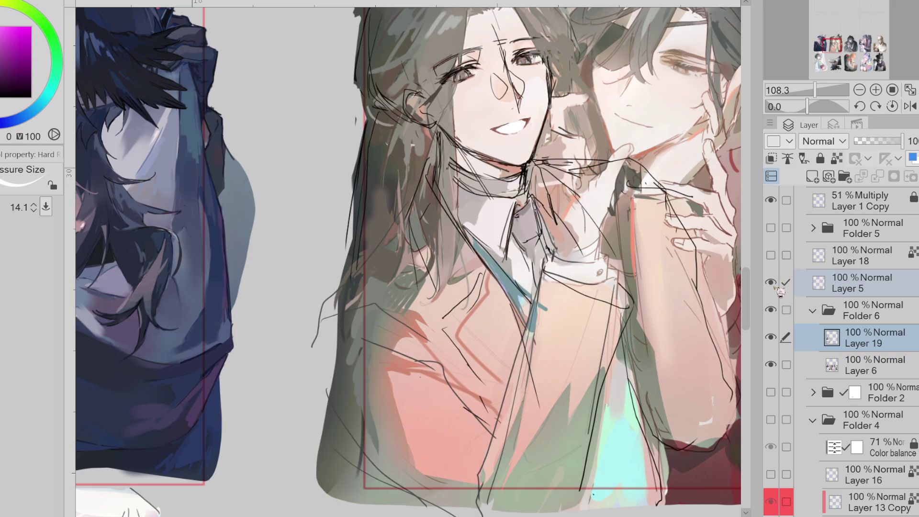
Step: Make Layer 19 in Folder 6 the active painting layer with the brush
left_click(862, 310)
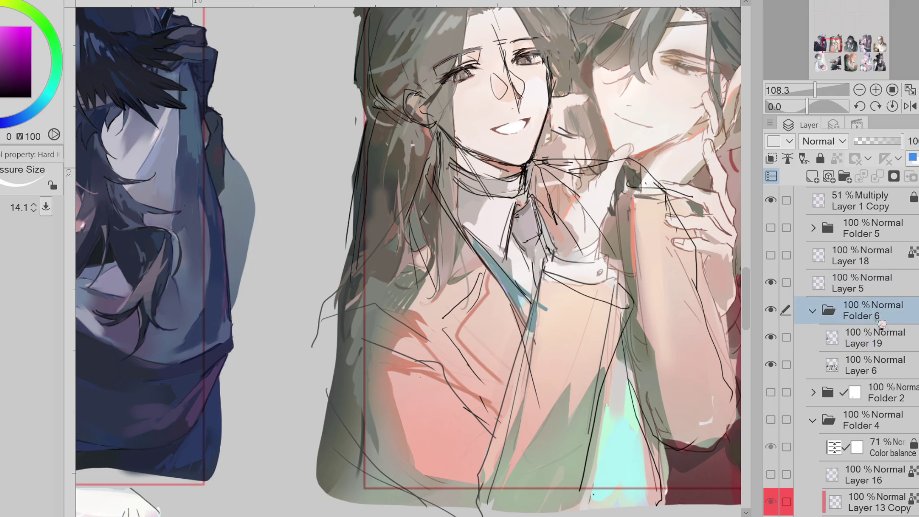
left_click(862, 338)
key("e")
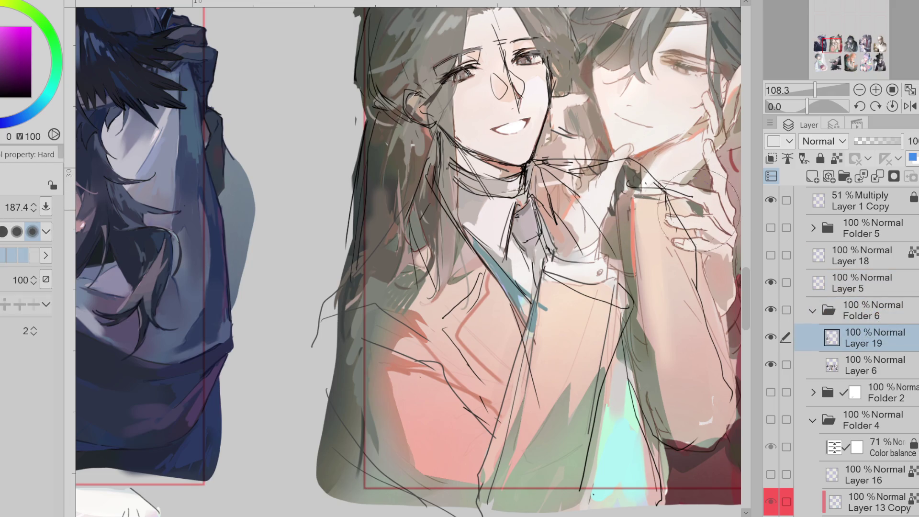
left_click(787, 283)
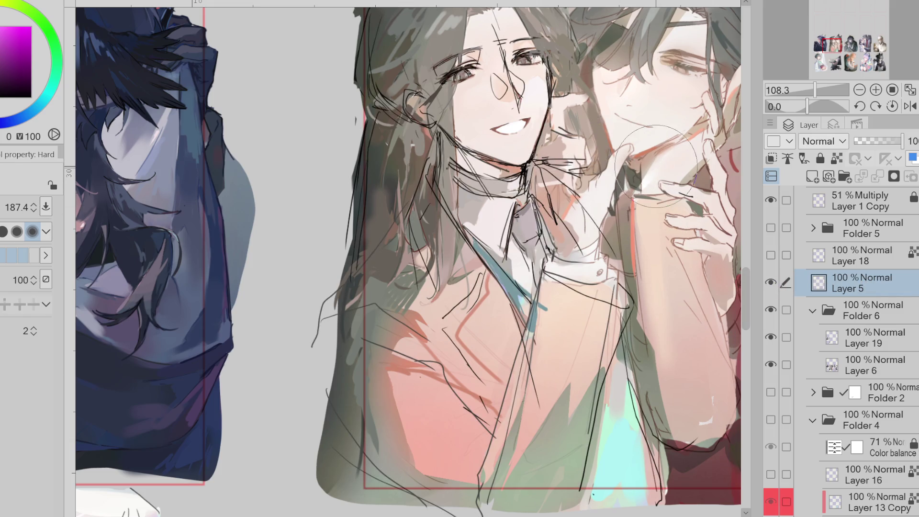
left_click(879, 311)
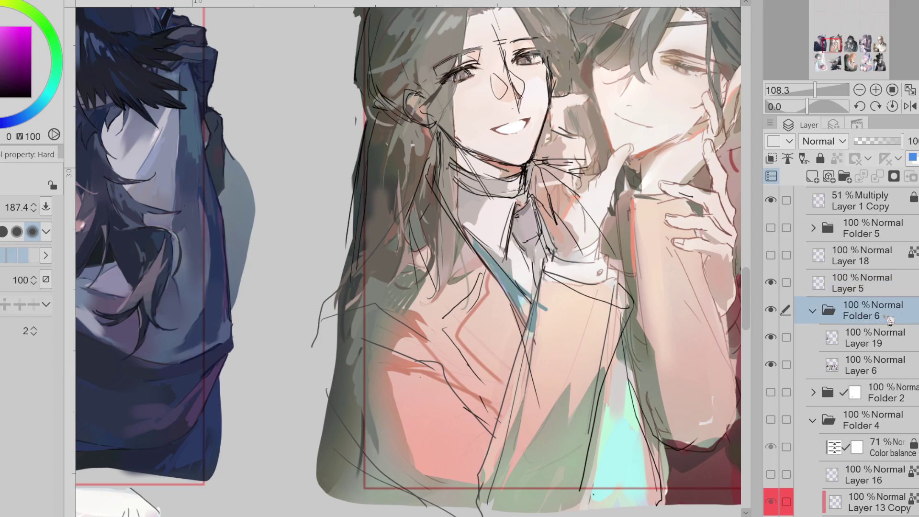
left_click(878, 337)
key("b")
Step: Paint and soften reddish angular strokes on the coat with a smaller brush and sampled coat colours
left_click(546, 345, "alt")
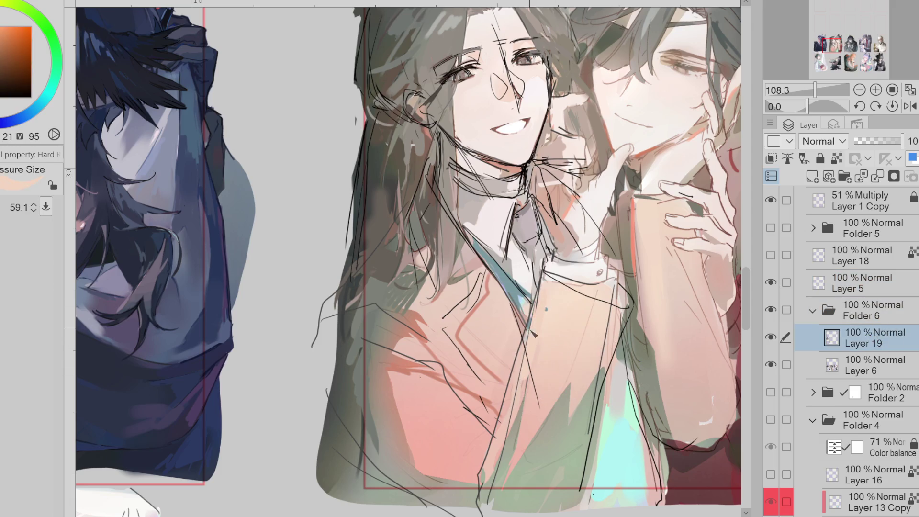
left_click(526, 383, "alt")
left_click(512, 460, "alt")
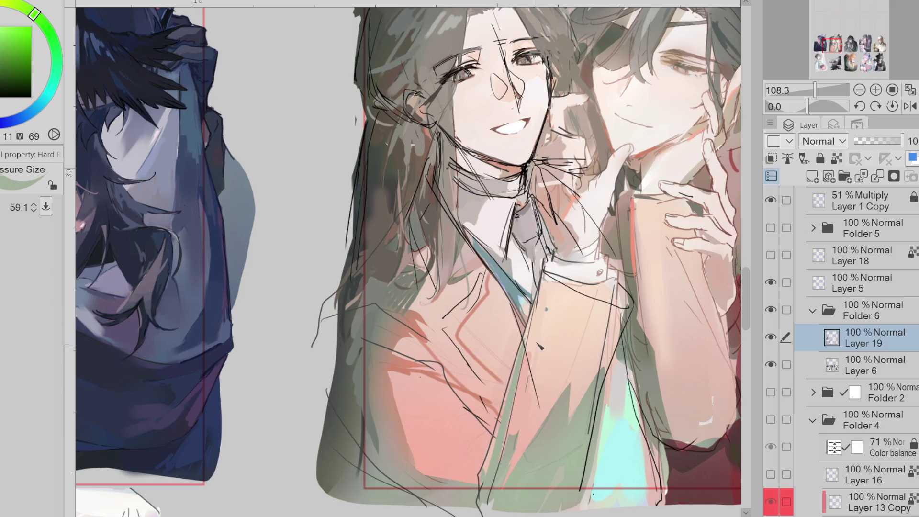
left_click(616, 323, "alt")
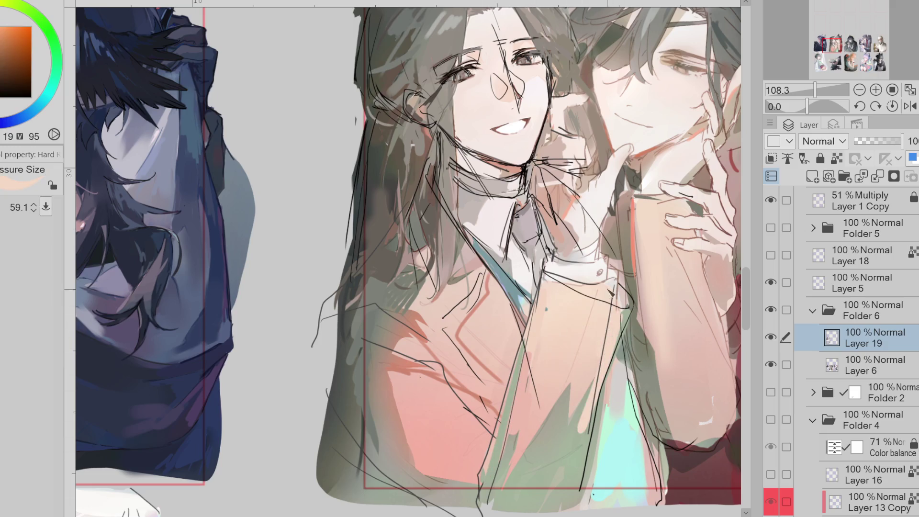
left_click(604, 275, "alt")
left_click_drag(605, 279, 612, 272)
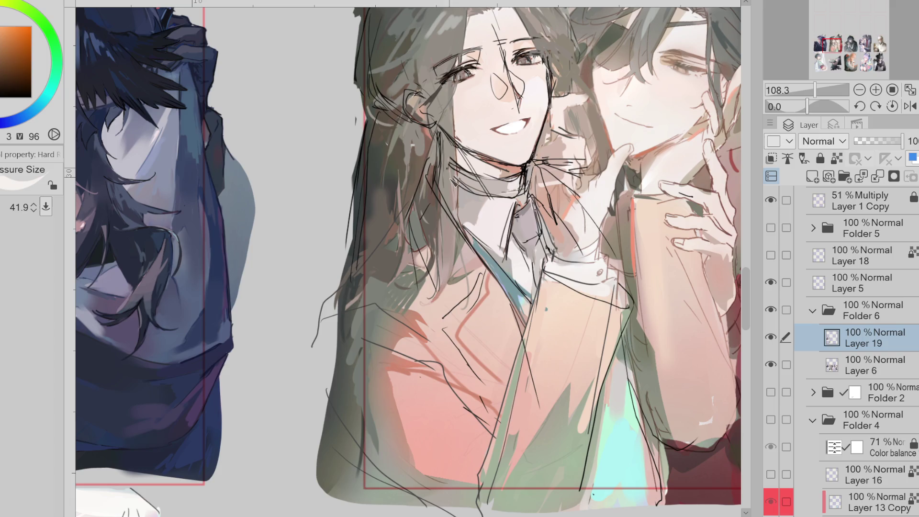
left_click(482, 280, "alt")
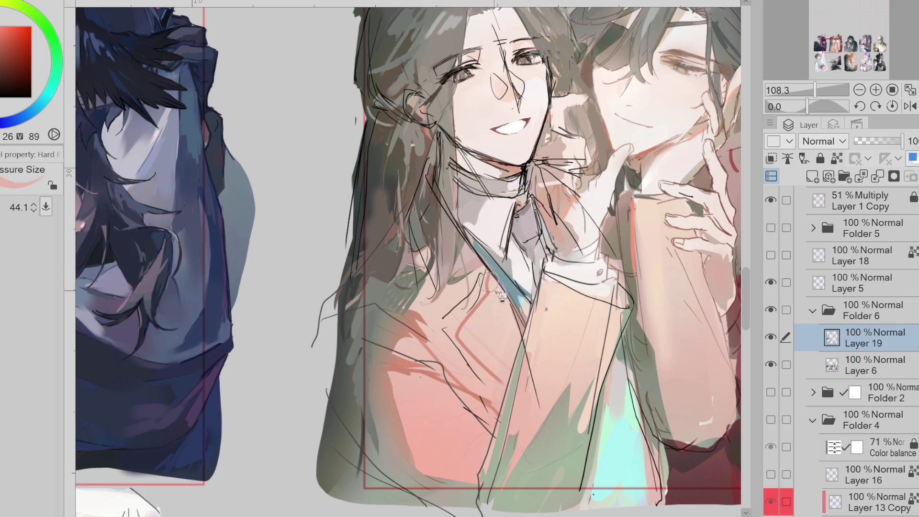
left_click(489, 279, "alt")
mouse_move(495, 267)
left_mouse_down()
mouse_move(445, 335)
mouse_move(457, 357)
left_mouse_up()
left_click_drag(489, 292, 467, 330)
Step: Add a dark stroke and short strokes lower on the coat
left_click(450, 369, "alt")
mouse_move(455, 366)
left_mouse_down()
mouse_move(493, 421)
mouse_move(455, 383)
mouse_move(383, 347)
left_mouse_up()
left_click(491, 405, "alt")
left_click(421, 331, "alt")
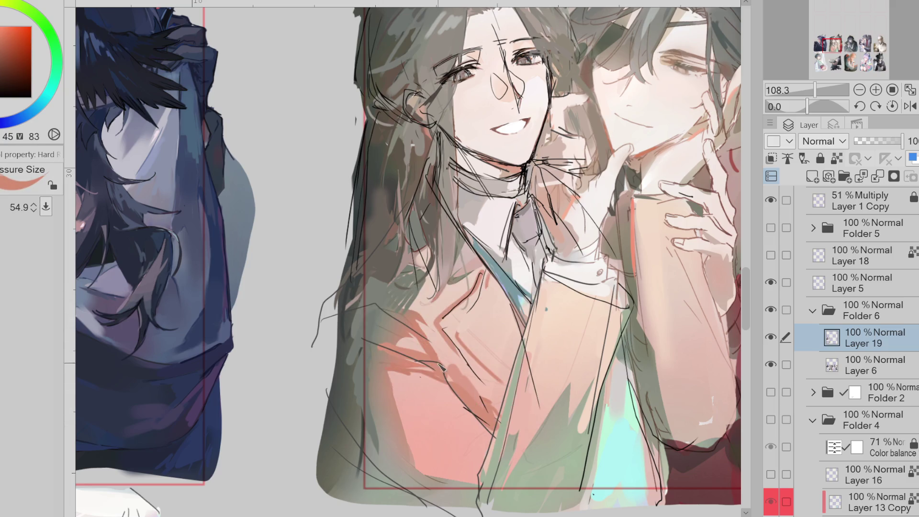
left_click(483, 394, "alt")
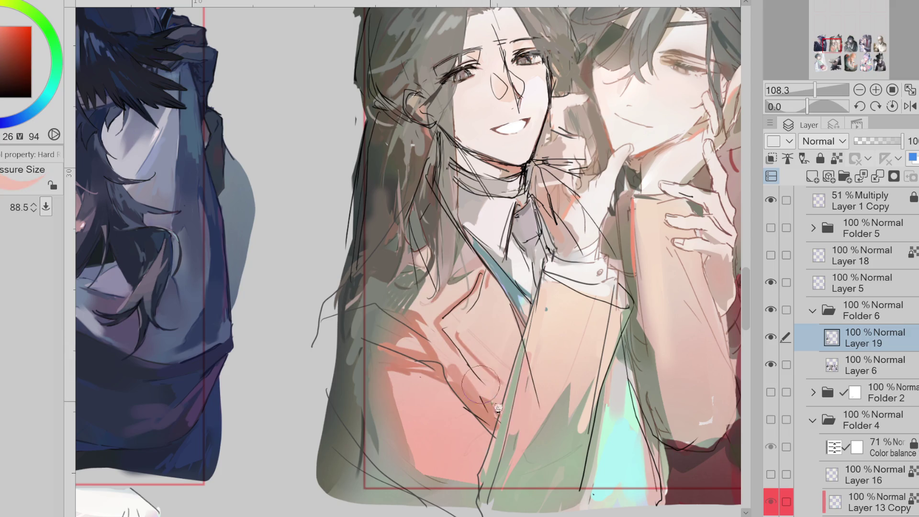
Step: Paint muted grey-green over the hair and coat edge, then shrink the brush
left_click(378, 435, "alt")
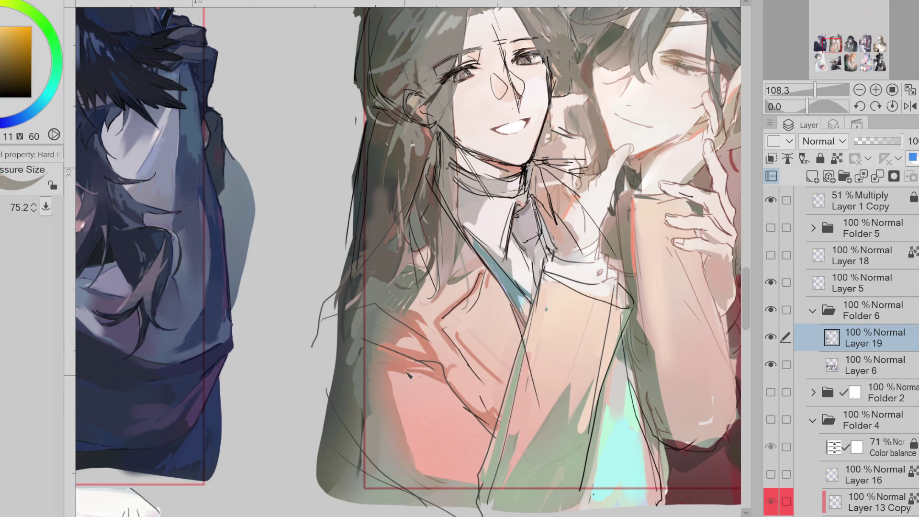
left_click(376, 290, "alt")
mouse_move(377, 290)
left_mouse_down()
mouse_move(340, 300)
mouse_move(392, 277)
mouse_move(426, 249)
mouse_move(450, 252)
left_mouse_up()
mouse_move(484, 284)
left_mouse_down()
mouse_move(474, 268)
mouse_move(438, 316)
left_mouse_up()
Step: Cover the green collar with light pink-orange and hide the rough sketch lines
left_click(437, 277, "alt")
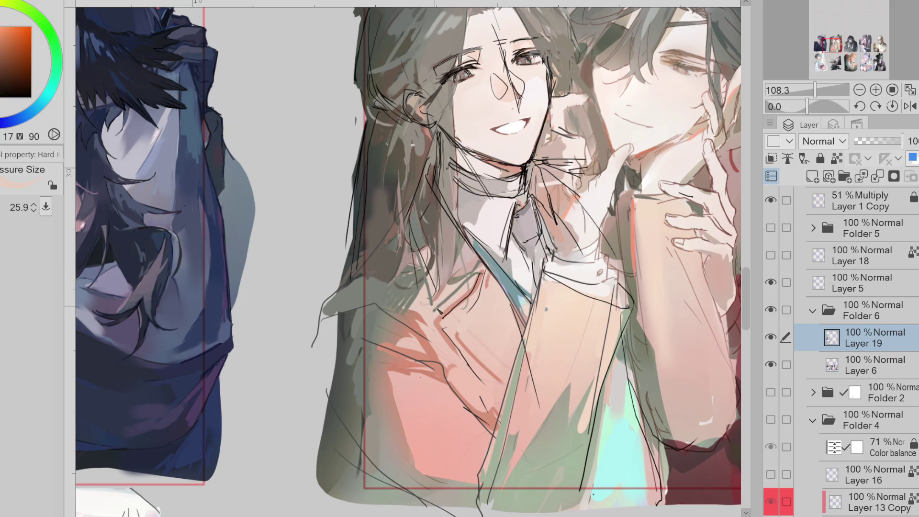
left_click(479, 265, "alt")
mouse_move(477, 264)
left_mouse_down()
mouse_move(450, 297)
mouse_move(462, 276)
left_mouse_up()
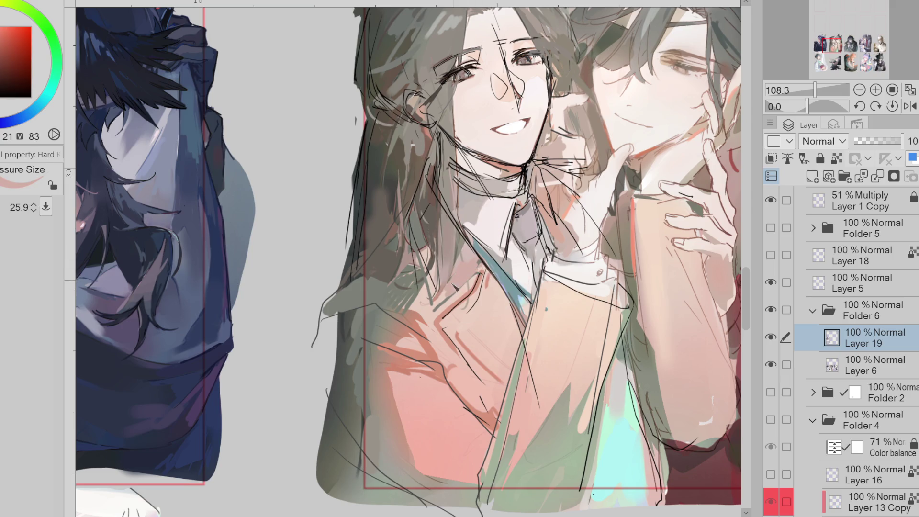
left_click(493, 207, "alt")
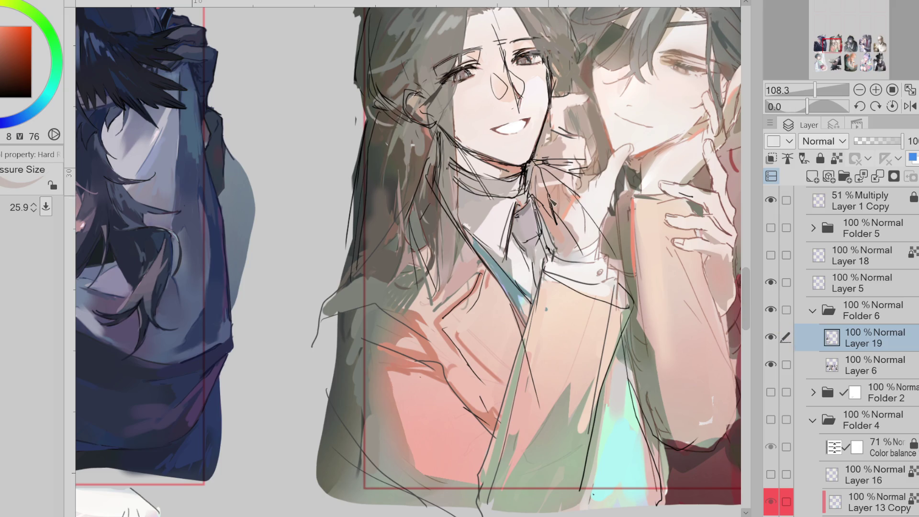
mouse_move(623, 358)
left_mouse_down()
mouse_move(624, 388)
mouse_move(628, 362)
left_mouse_up()
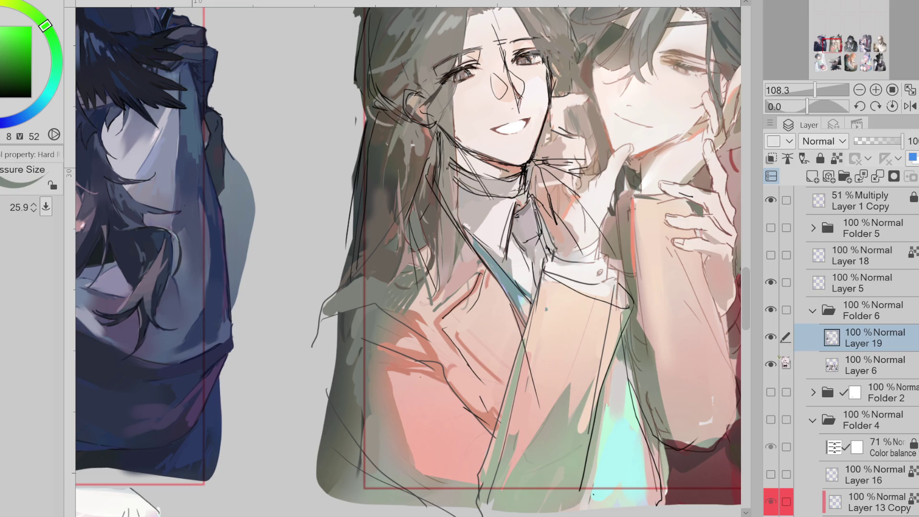
left_click(771, 282)
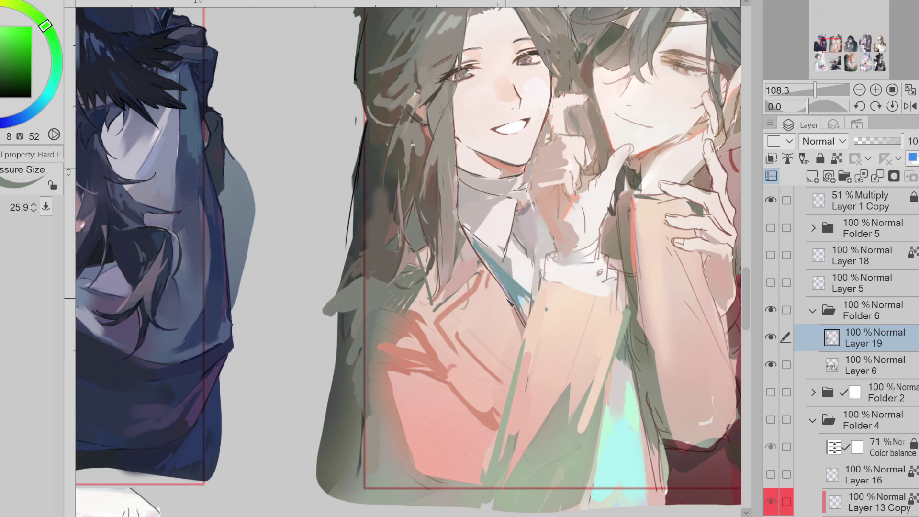
Step: Draw a dark brown line along the jaw and soften the jaw and cheek with orange-brown
left_click(448, 217, "alt")
left_click_drag(449, 217, 455, 244)
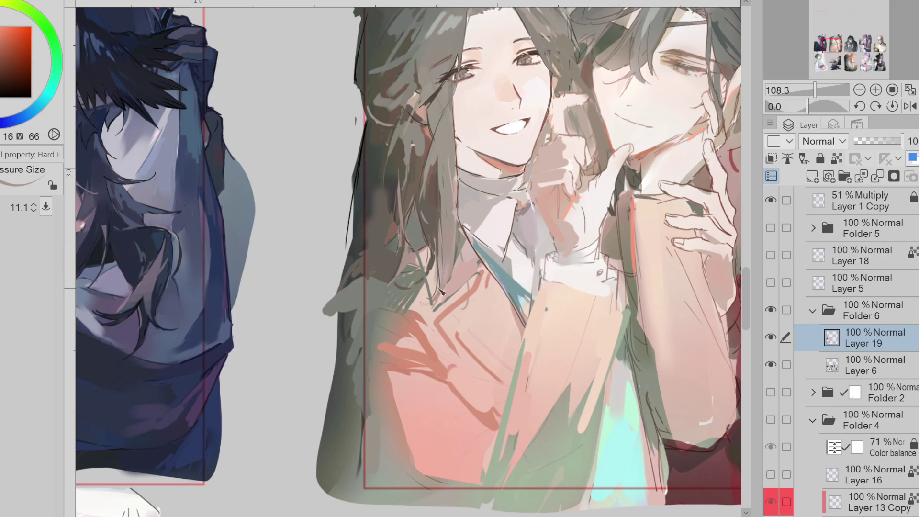
left_click(431, 230, "alt")
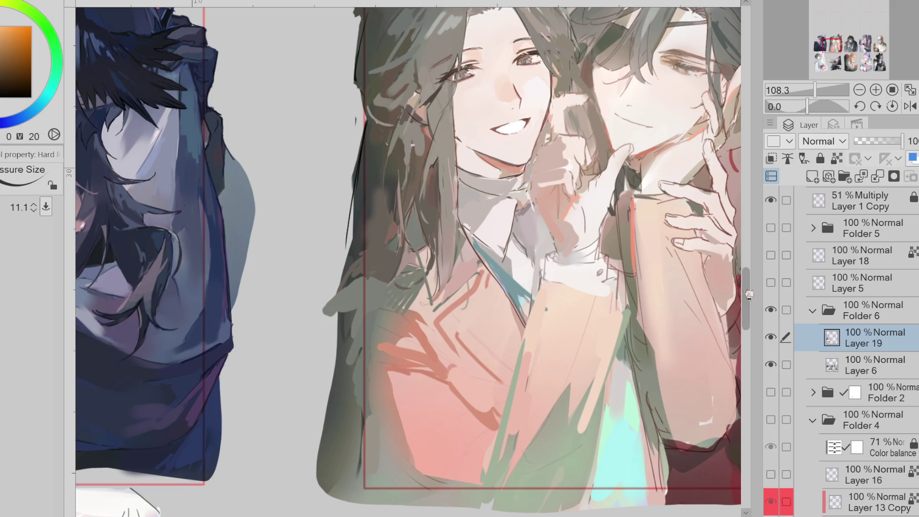
scroll(745, 292, "up", 3)
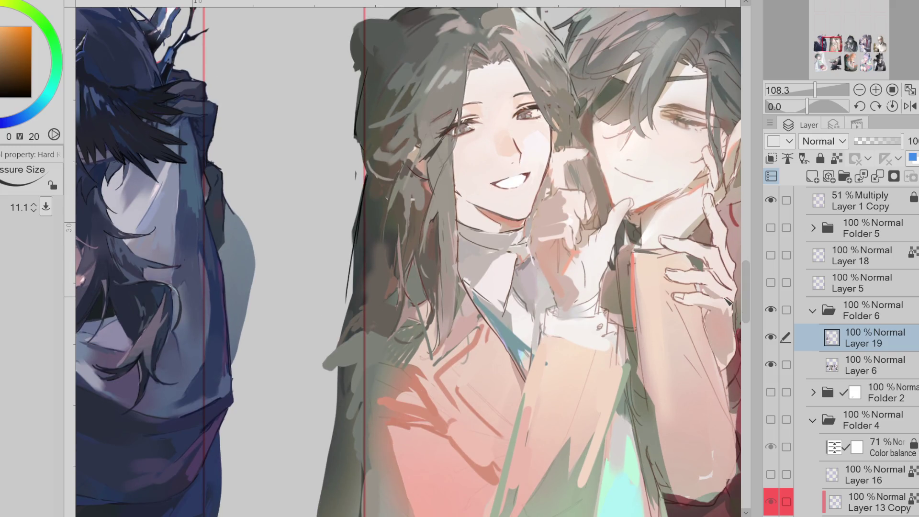
left_click_drag(554, 146, 528, 207)
left_click(546, 182, "alt")
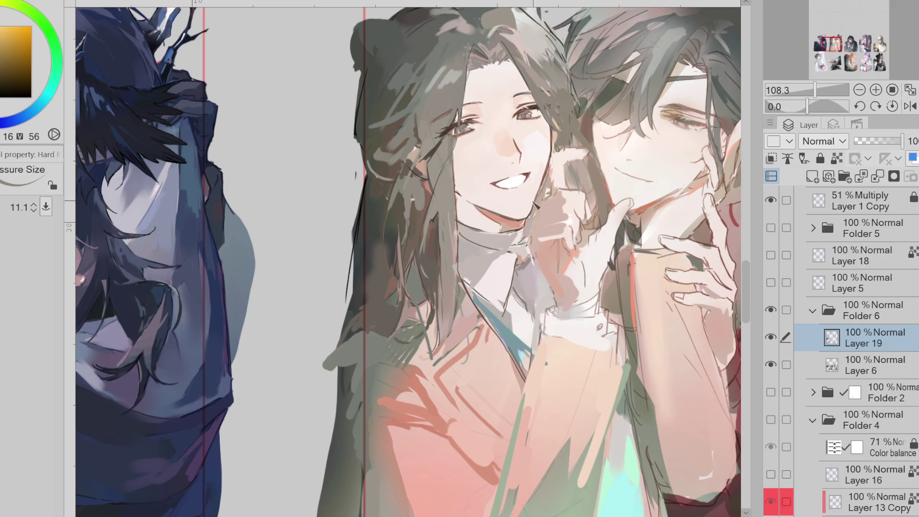
left_click_drag(530, 205, 543, 199)
Step: Paint light skin-tone strokes on the neck and collar
left_click(549, 171, "alt")
key("bracketleft")
key("bracketleft")
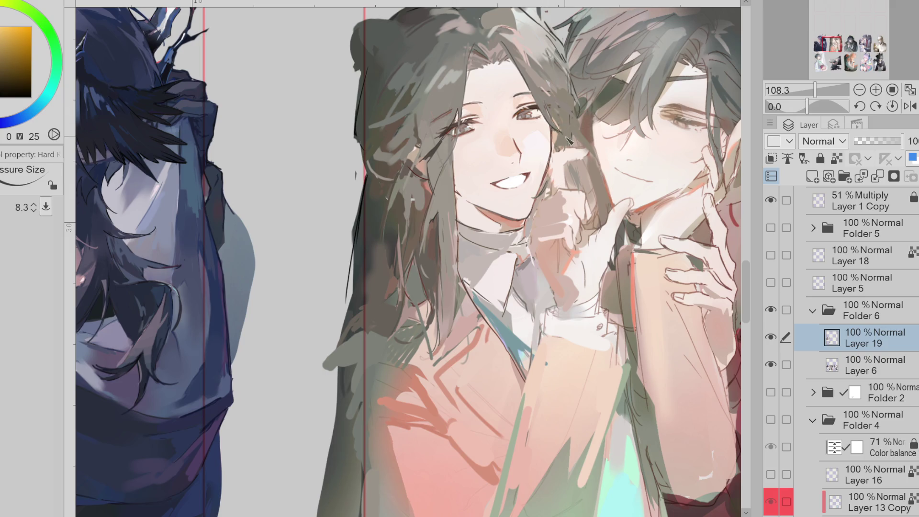
left_click(545, 103, "alt")
left_click_drag(548, 106, 579, 127)
left_click(425, 155, "alt")
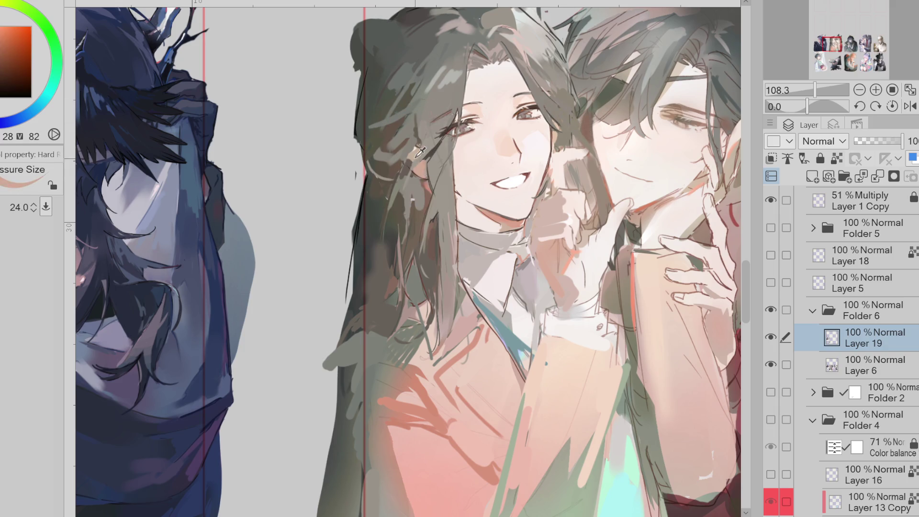
left_click(418, 163, "alt")
left_click(470, 228, "alt")
left_click(510, 237, "alt")
left_click(510, 237, "alt")
mouse_move(472, 237)
left_mouse_down()
mouse_move(501, 239)
mouse_move(491, 238)
mouse_move(493, 249)
left_mouse_up()
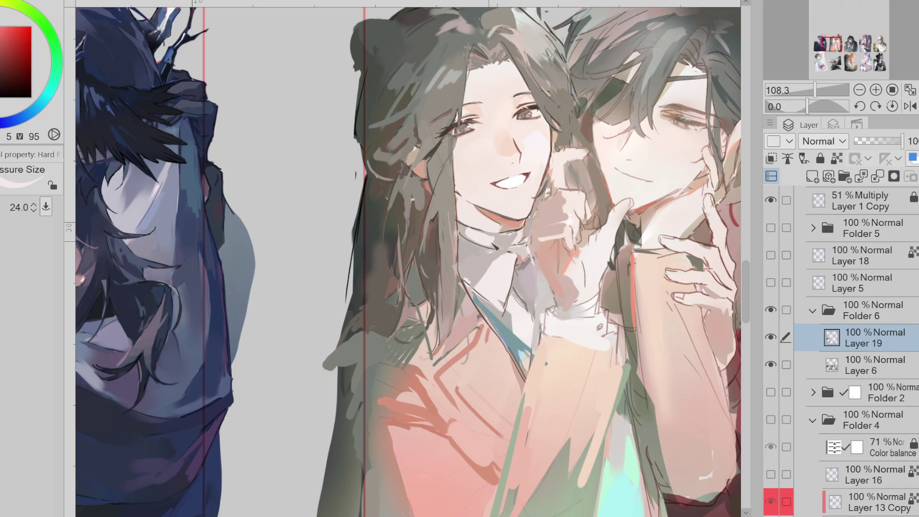
Step: Lasso the neck, airbrush soft skin shading inside it, then mirror the canvas horizontally
left_click(508, 221, "alt")
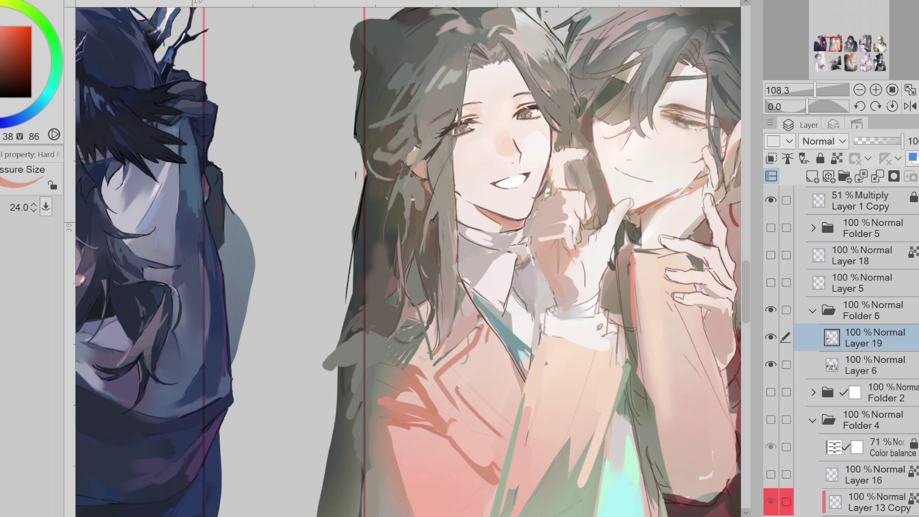
key("m")
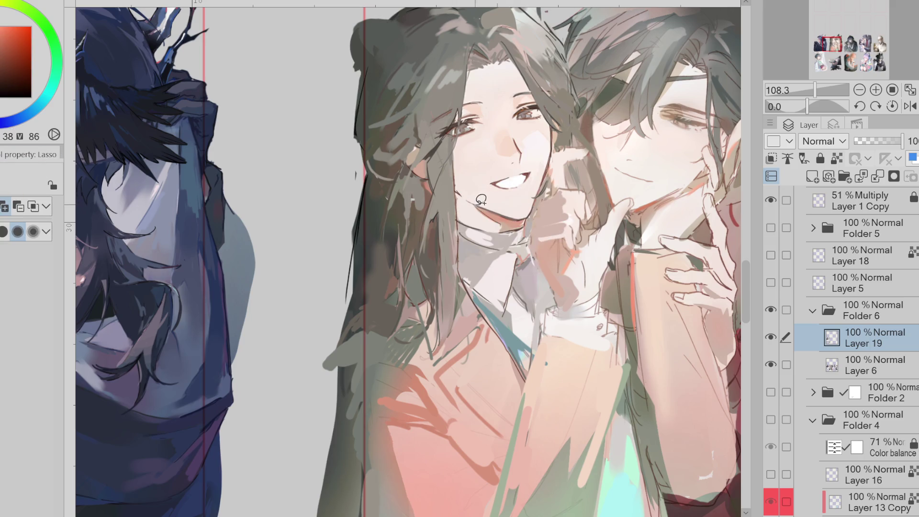
mouse_move(459, 196)
left_mouse_down()
mouse_move(501, 219)
mouse_move(493, 223)
left_mouse_up()
left_click(417, 167, "alt")
key("b")
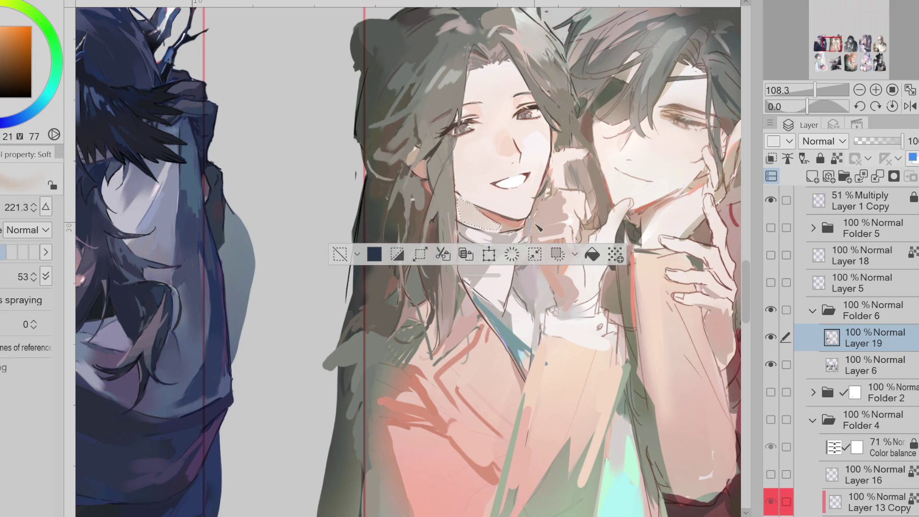
key("ctrl+d")
left_click(489, 215, "alt")
key("p")
key("h")
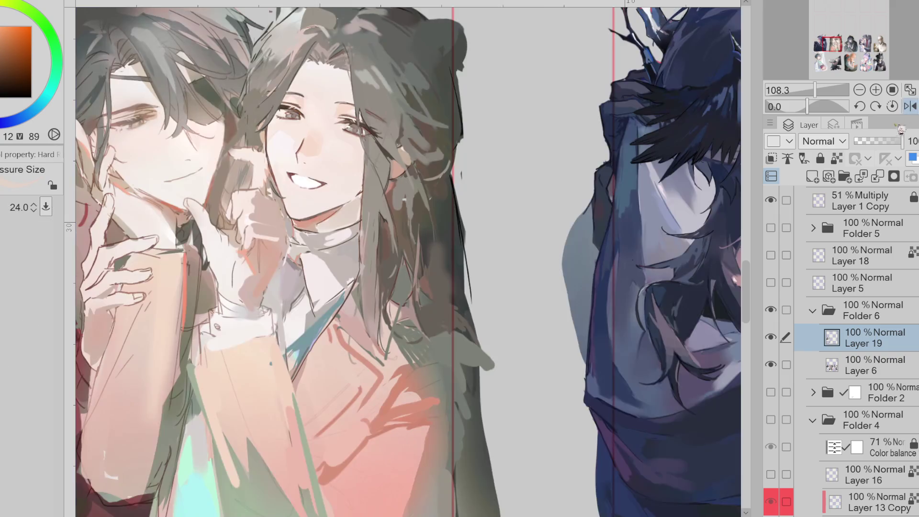
Step: Paint fine dark hair strands between the two faces
left_click(334, 223, "alt")
left_click(323, 226, "alt")
left_click(330, 218, "alt")
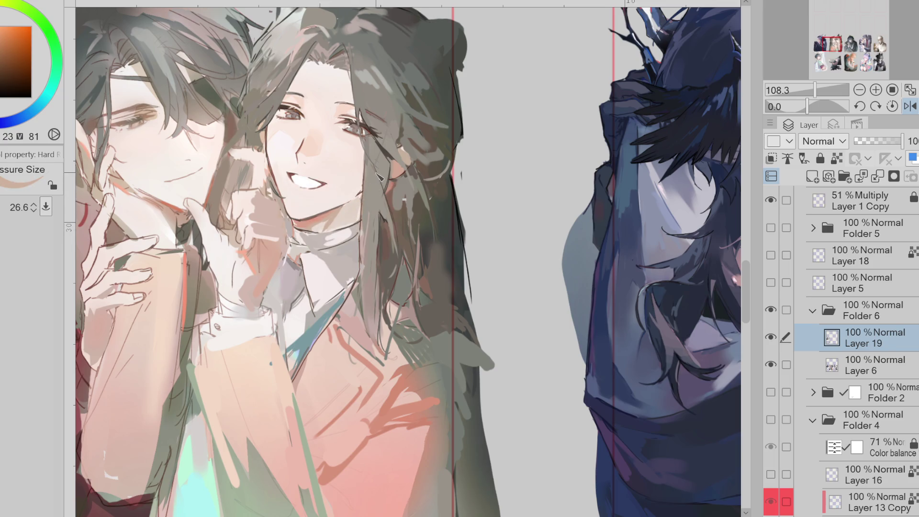
left_click(365, 174, "alt")
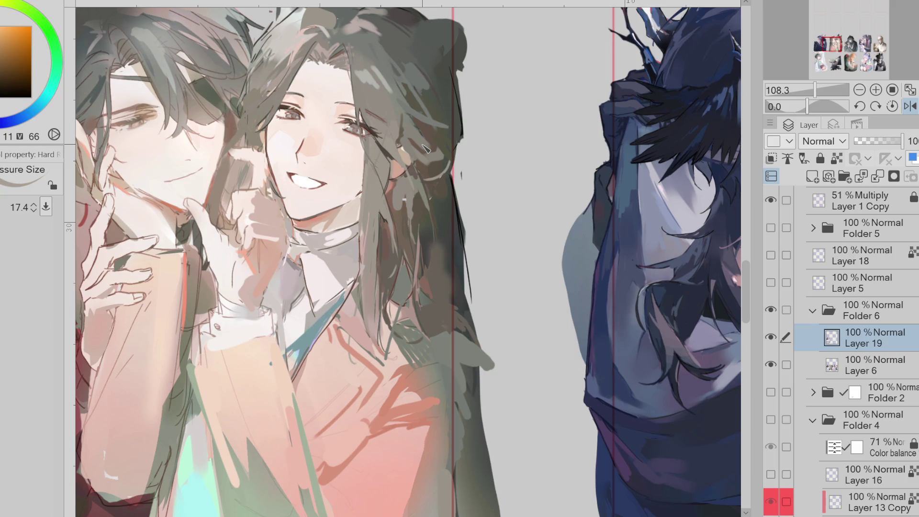
left_click(247, 137, "alt")
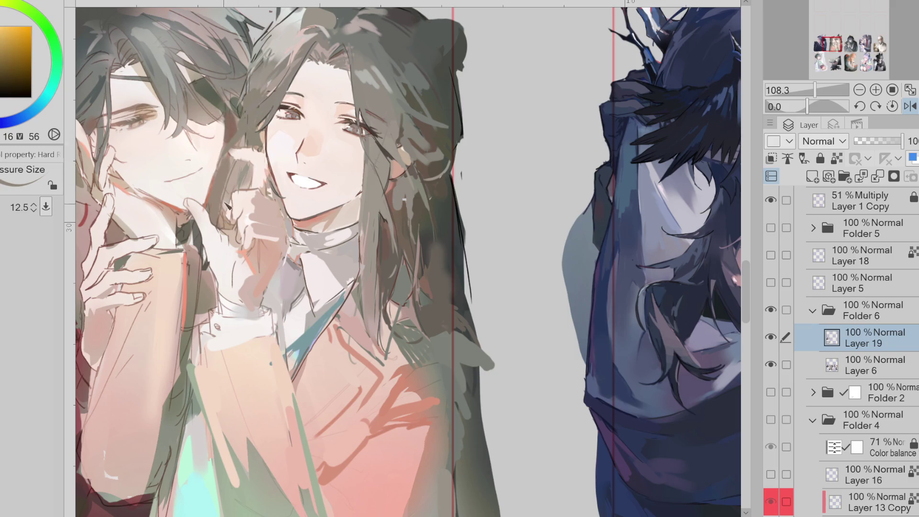
key("bracketleft")
key("bracketleft")
key("bracketleft")
left_click(437, 82, "alt")
mouse_move(262, 95)
left_mouse_down()
mouse_move(244, 109)
mouse_move(231, 201)
left_mouse_up()
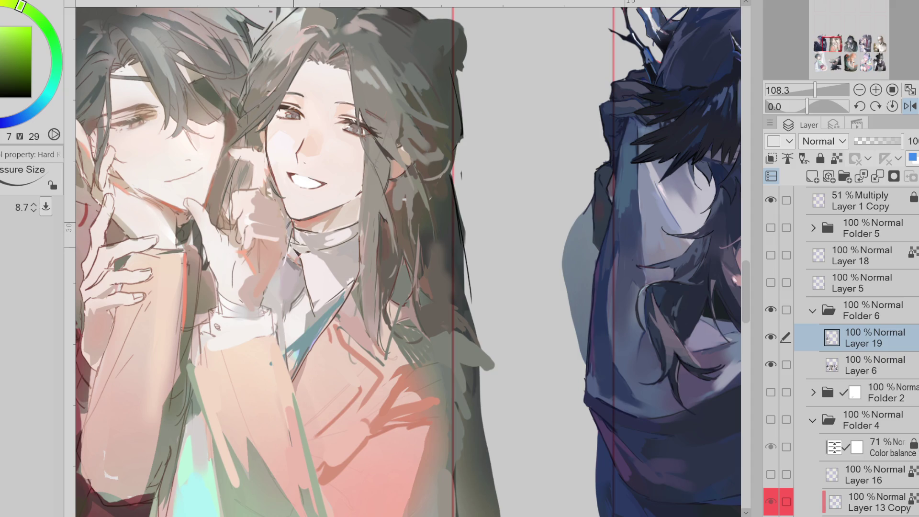
Step: Briefly check the sketch lines, then sample pale and orange collar tones at adjusted brush sizes
left_click(771, 282)
left_click(771, 283)
left_click(292, 241, "alt")
left_click_drag(292, 241, 335, 234)
left_click(316, 244, "alt")
left_click(307, 255, "alt")
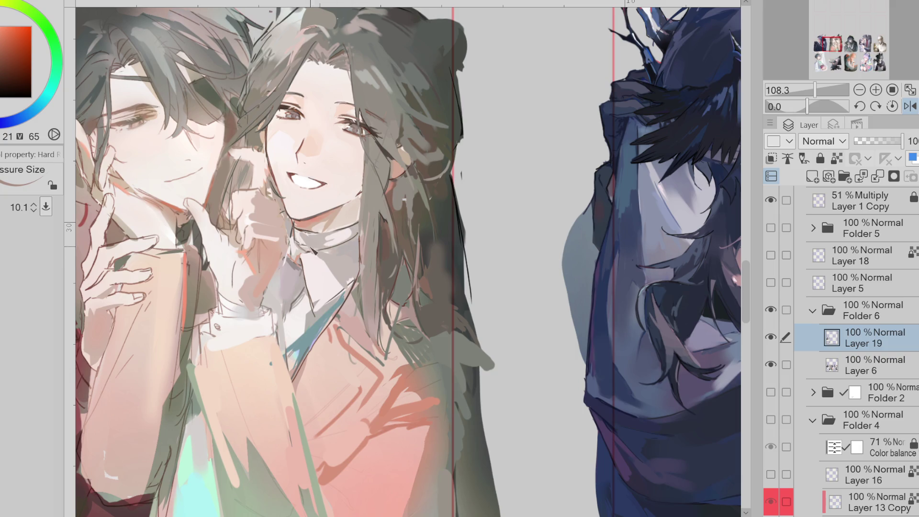
left_click(330, 245, "alt")
left_click(344, 233, "alt")
left_click(307, 236, "alt")
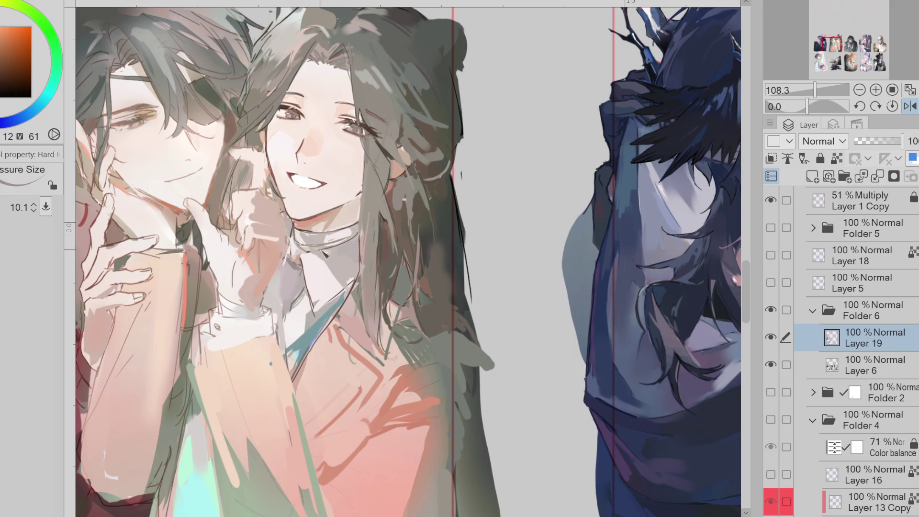
Step: Paint grey strokes over the collar, reworking it with redder and orange-red tones
mouse_move(299, 266)
left_mouse_down()
mouse_move(309, 289)
mouse_move(287, 311)
left_mouse_up()
left_click(296, 274, "alt")
left_click(306, 293, "alt")
left_click(307, 277, "alt")
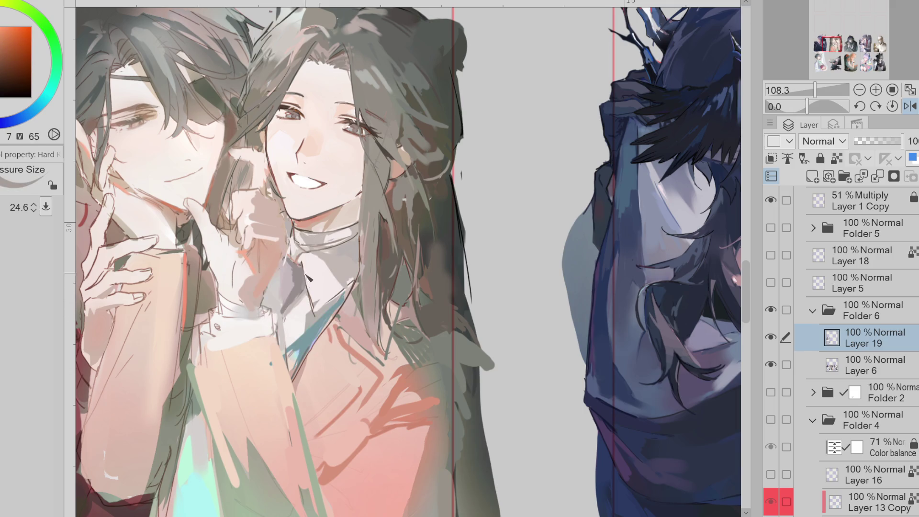
left_click(298, 287, "alt")
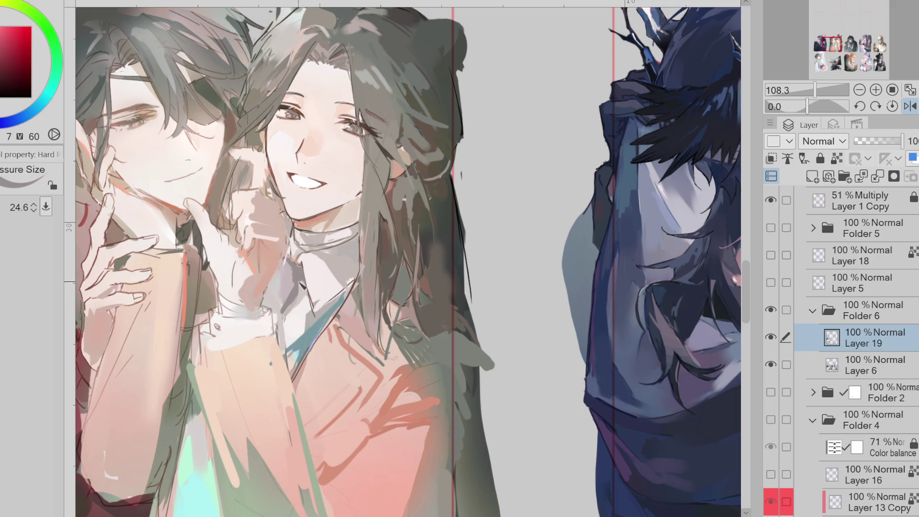
left_click(301, 261, "alt")
left_click_drag(337, 270, 332, 271)
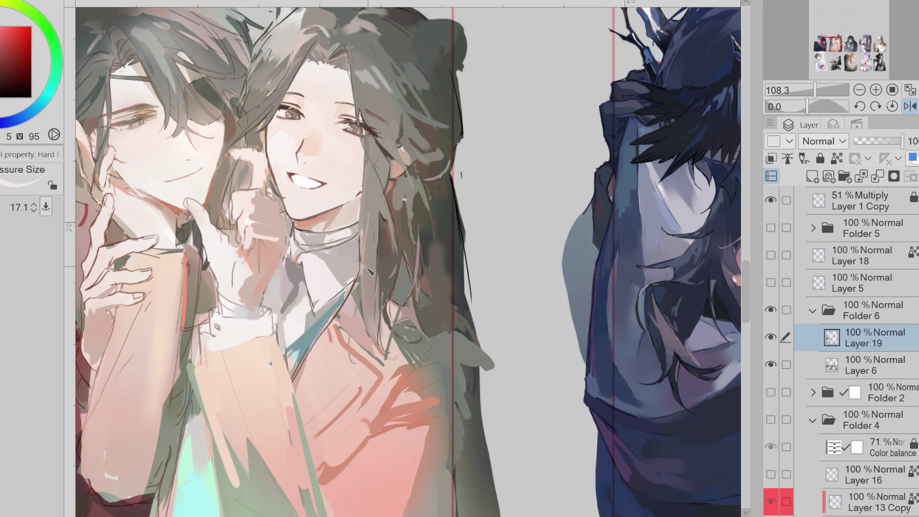
left_click(341, 311, "alt")
left_click_drag(330, 335, 341, 325)
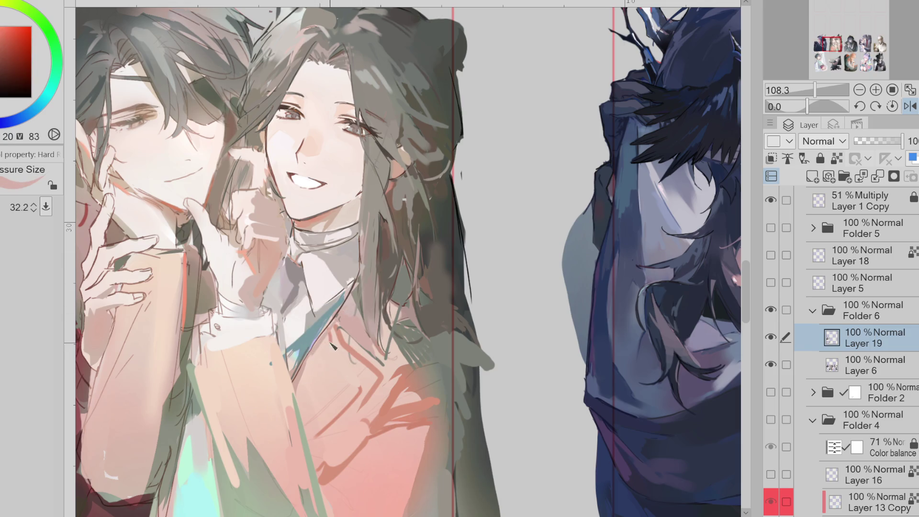
left_click(336, 337, "alt")
left_click(335, 336, "alt")
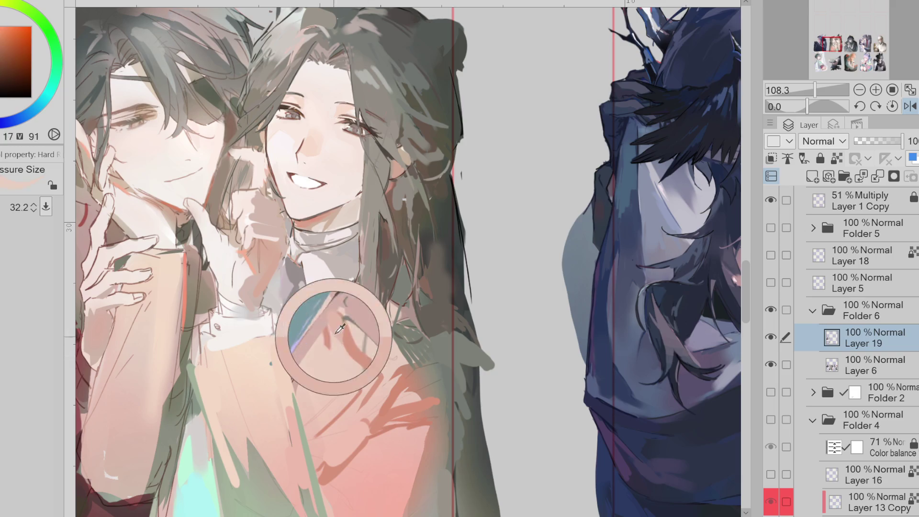
Step: Add near-white highlights along the thumb edge and on the hand
left_click(221, 262, "alt")
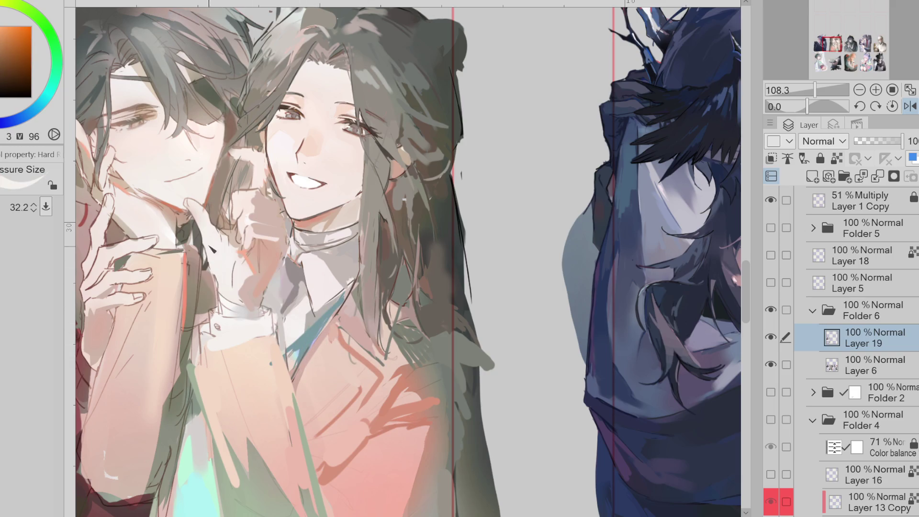
left_click(235, 235, "alt")
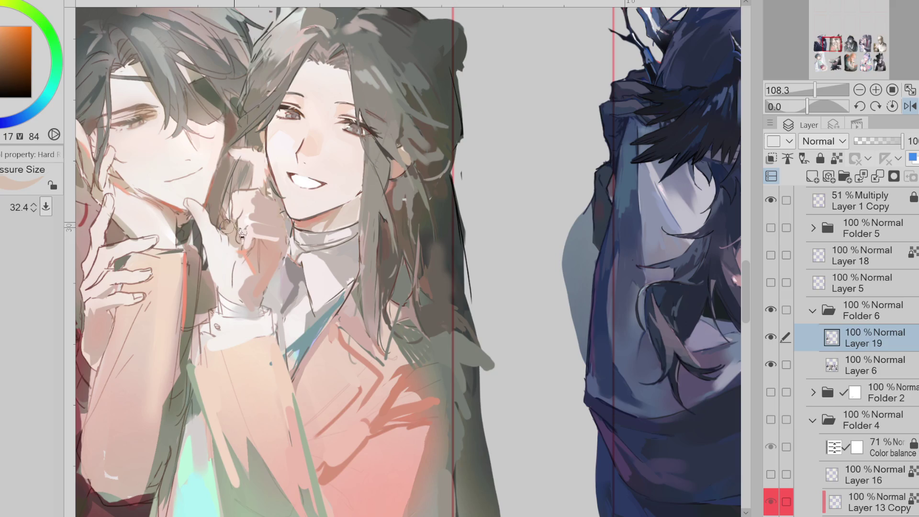
left_click(217, 240, "alt")
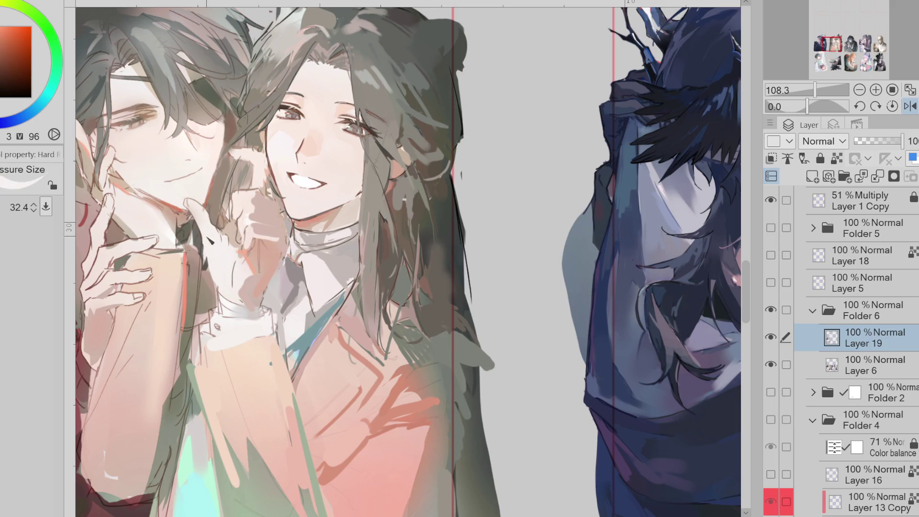
left_click_drag(204, 221, 192, 199)
left_click_drag(249, 159, 226, 149)
Step: Darken the corner of the smiling mouth with a fine reddish stroke and unflip the canvas
left_click(441, 197, "alt")
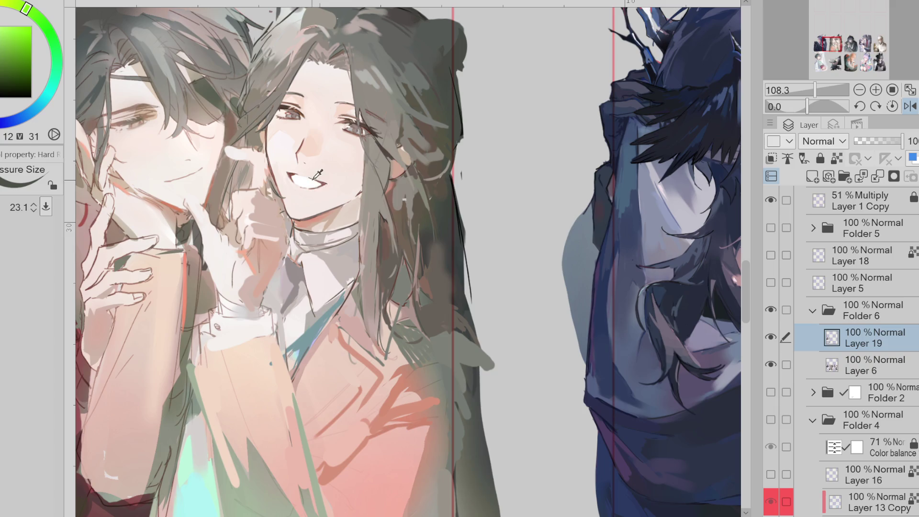
left_click(395, 213, "alt")
key("bracketleft")
left_click_drag(290, 189, 301, 191)
left_click(302, 161, "alt")
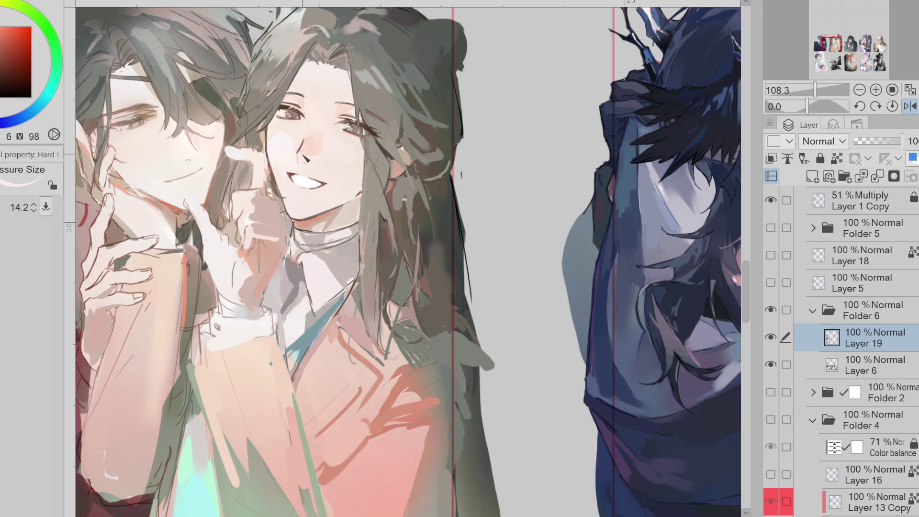
key("h")
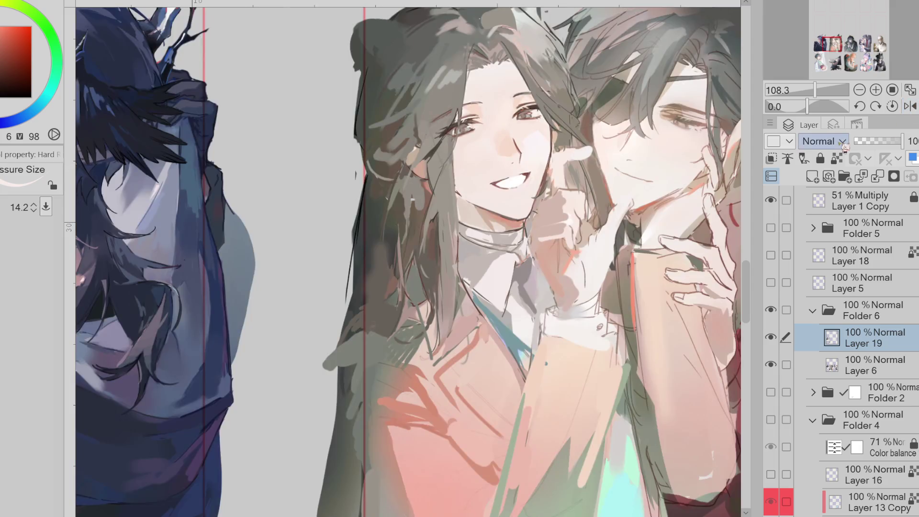
Step: Sample warm skin tones from the face and neck while resizing the brush
left_click(529, 224, "alt")
key("bracketleft")
key("x")
left_click(528, 223, "alt")
key("bracketright")
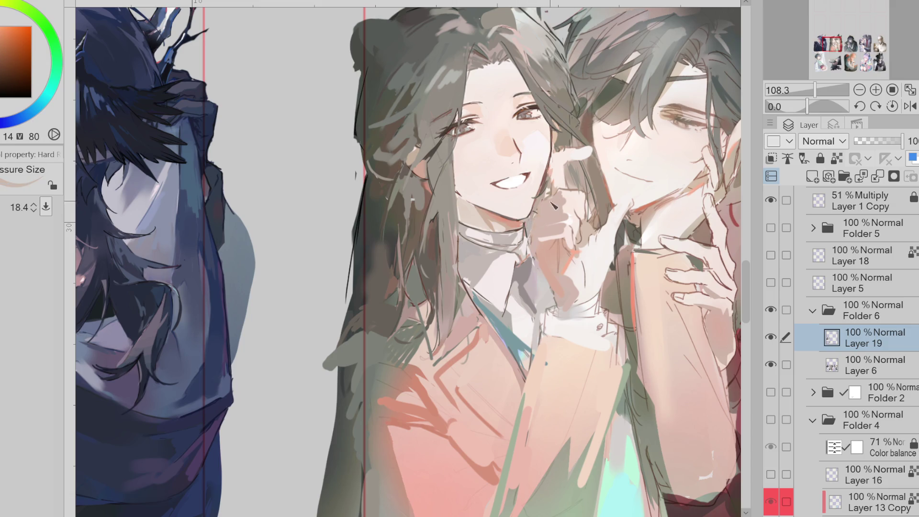
left_click(503, 223, "alt")
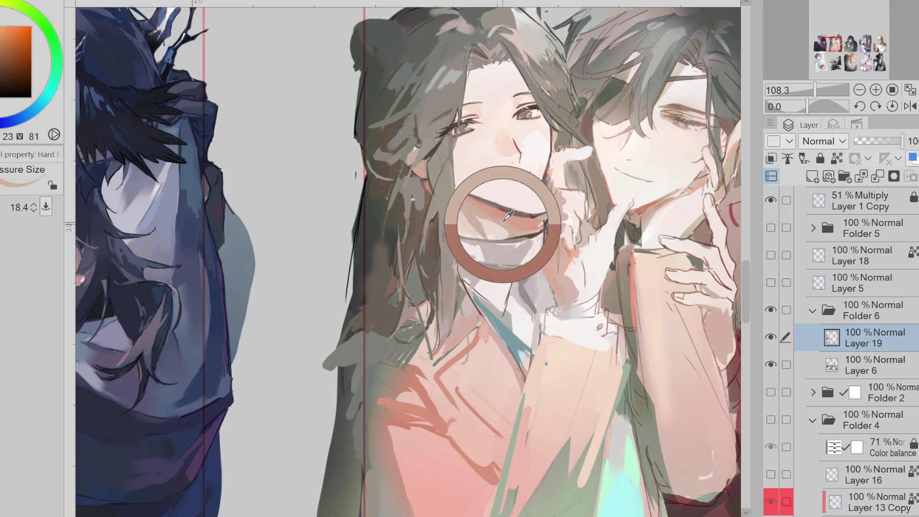
left_click(495, 224, "alt")
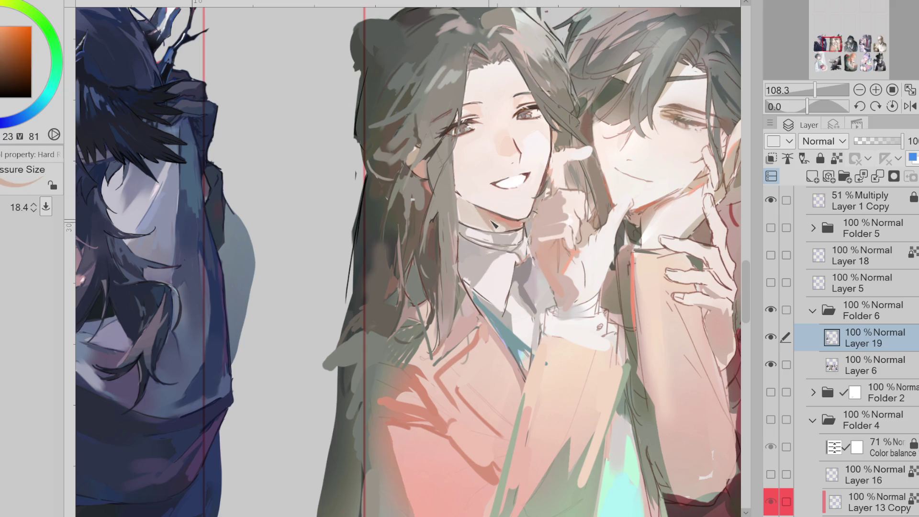
key("bracketleft")
Step: Draw thin dark hair strands near the ear and down the forehead
left_click(496, 225, "alt")
key("bracketleft")
key("bracketleft")
key("bracketleft")
left_click(433, 249, "alt")
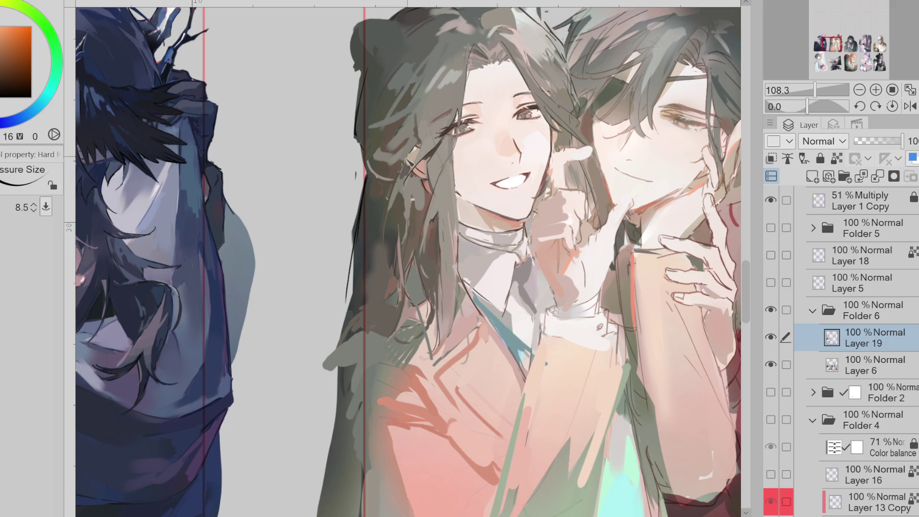
left_click(111, 85, "alt")
left_click_drag(427, 161, 428, 179)
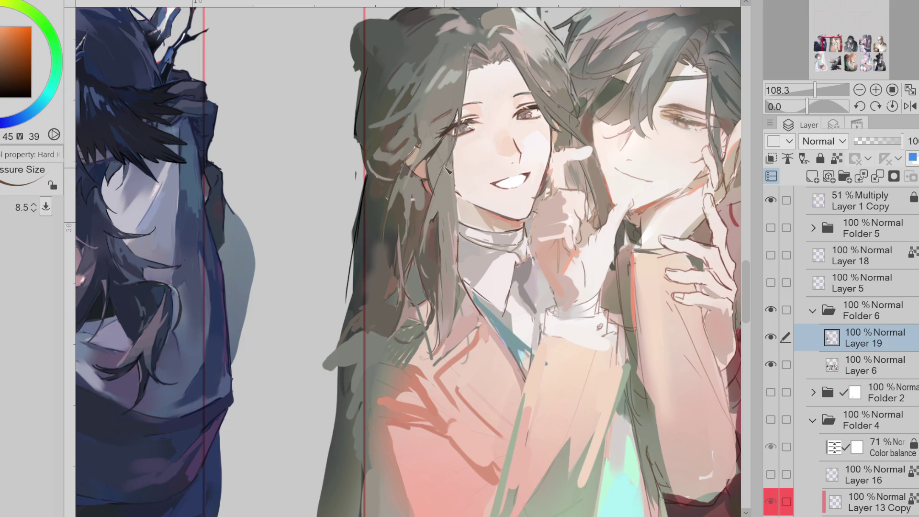
left_click_drag(470, 54, 475, 139)
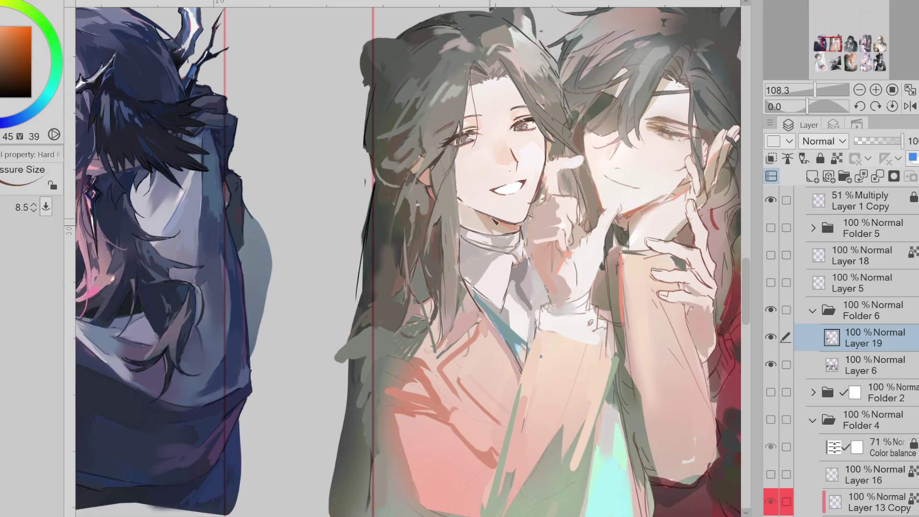
scroll(541, 84, "up", 1)
left_click_drag(441, 56, 449, 133)
scroll(441, 200, "down", 3)
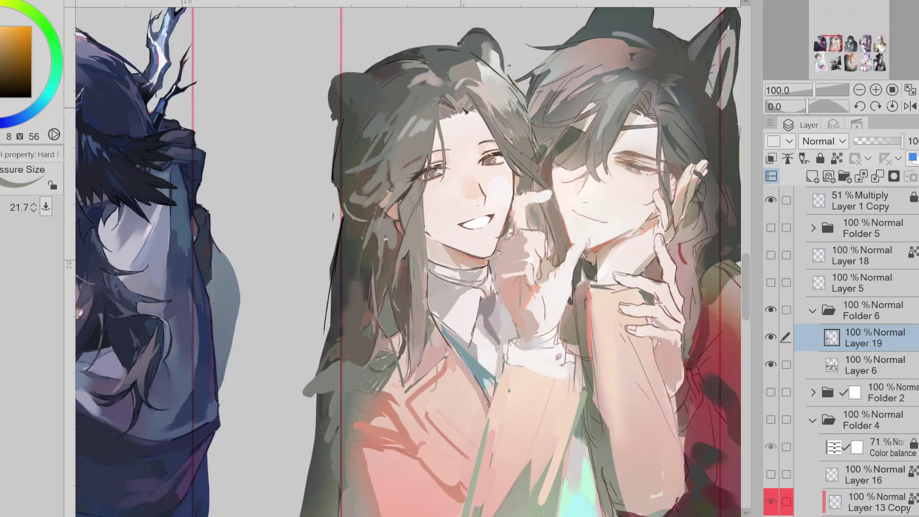
Step: Paint a long dark strand down the forehead and a diagonal dark stroke beside it
scroll(441, 200, "up", 4)
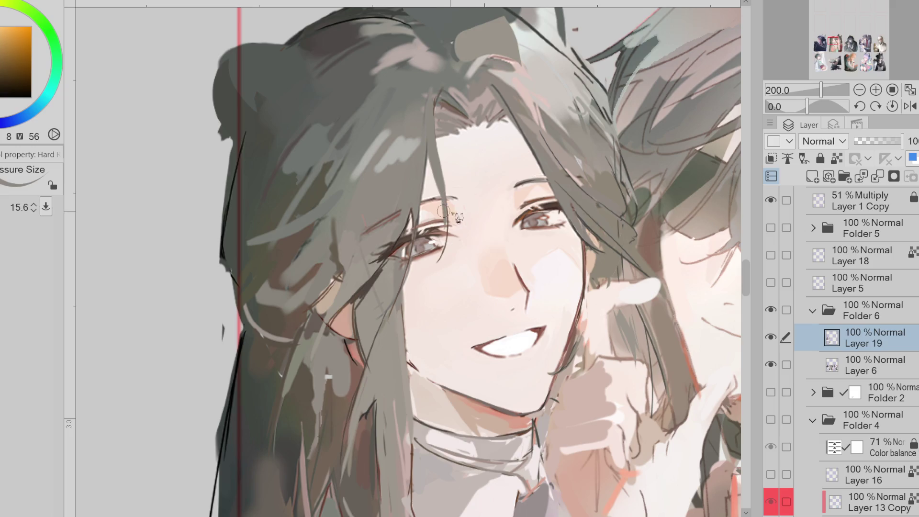
left_click(353, 263, "alt")
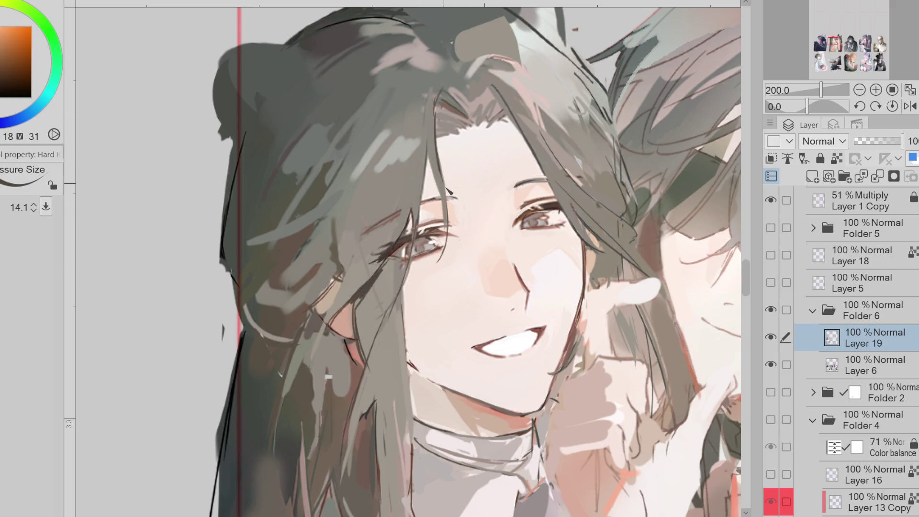
left_click_drag(441, 84, 445, 182)
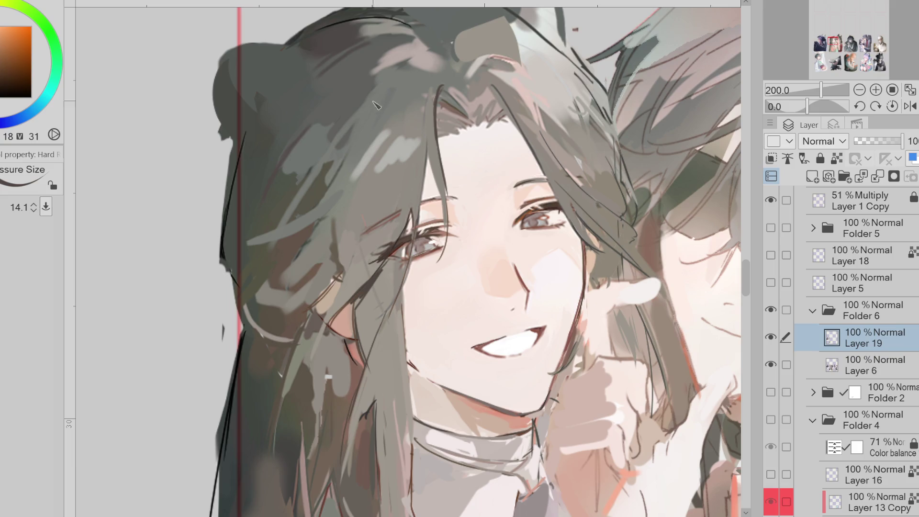
scroll(312, 181, "up", 2)
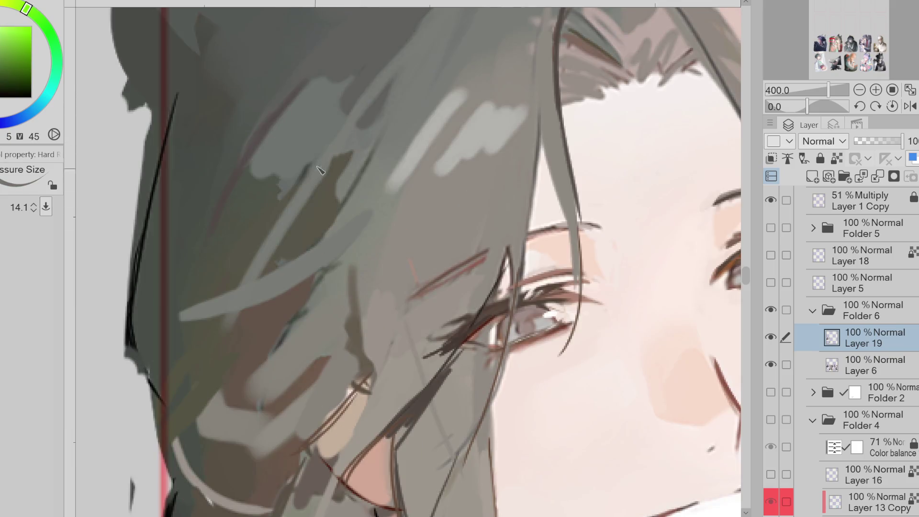
scroll(341, 191, "down", 2)
left_click(450, 108, "alt")
left_click_drag(387, 92, 346, 146)
Step: Sample green-grey, warm brown, reddish and orange-brown tones from the hair
left_click(337, 186, "alt")
left_click(320, 205, "alt")
left_click(338, 213, "alt")
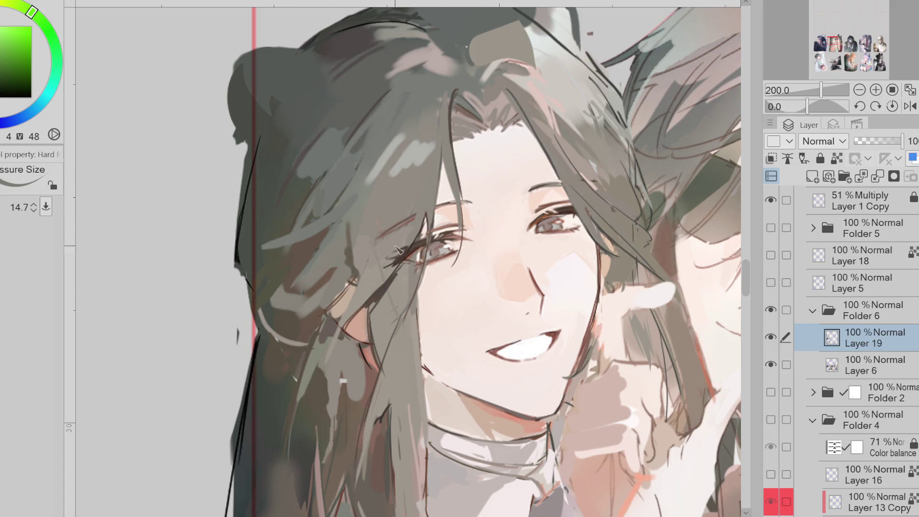
left_click(364, 299, "alt")
left_click(341, 336, "alt")
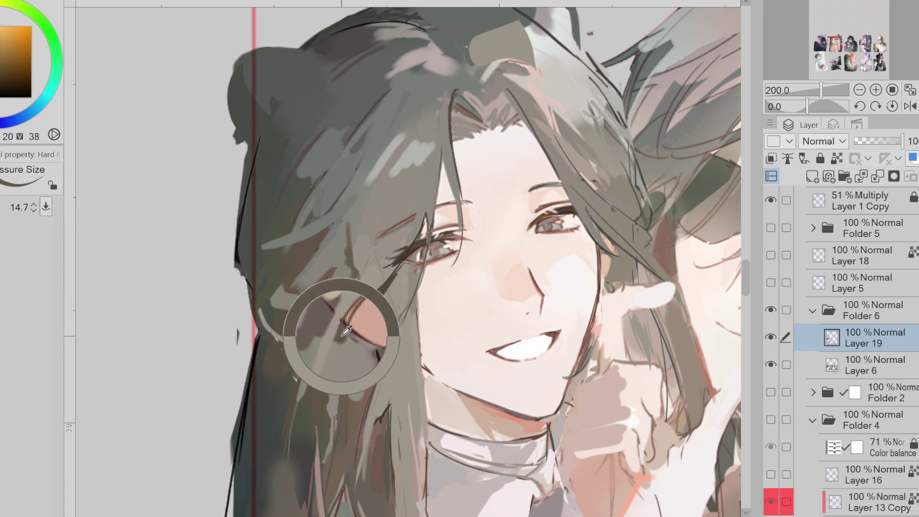
left_click(366, 364, "alt")
left_click(366, 363, "alt")
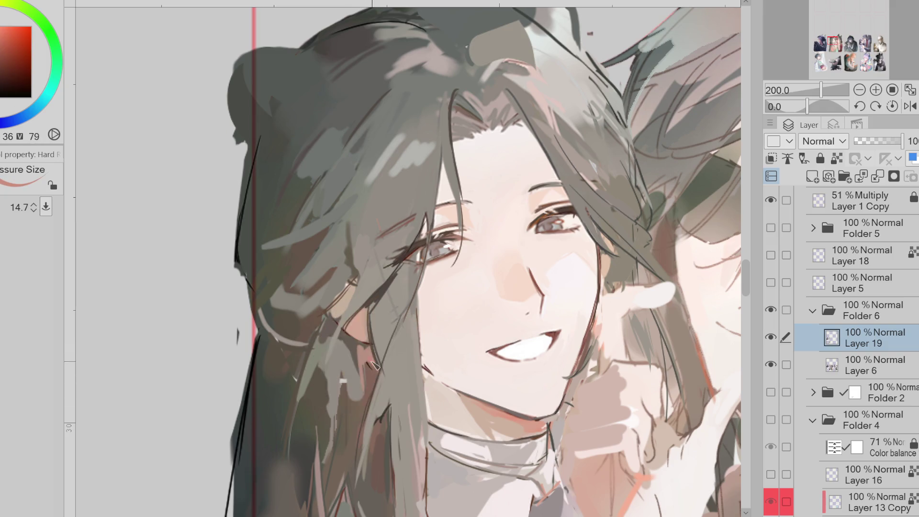
scroll(366, 364, "down", 1)
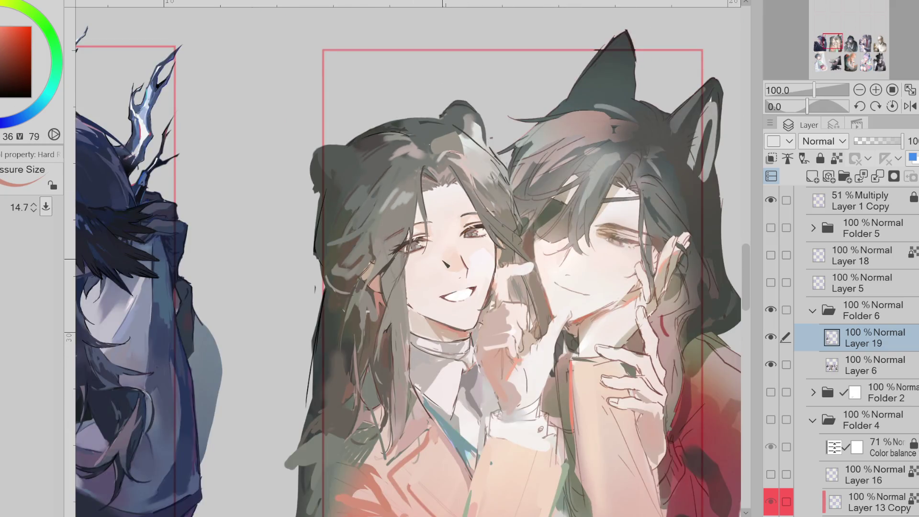
scroll(435, 252, "up", 2)
left_click(359, 280, "alt")
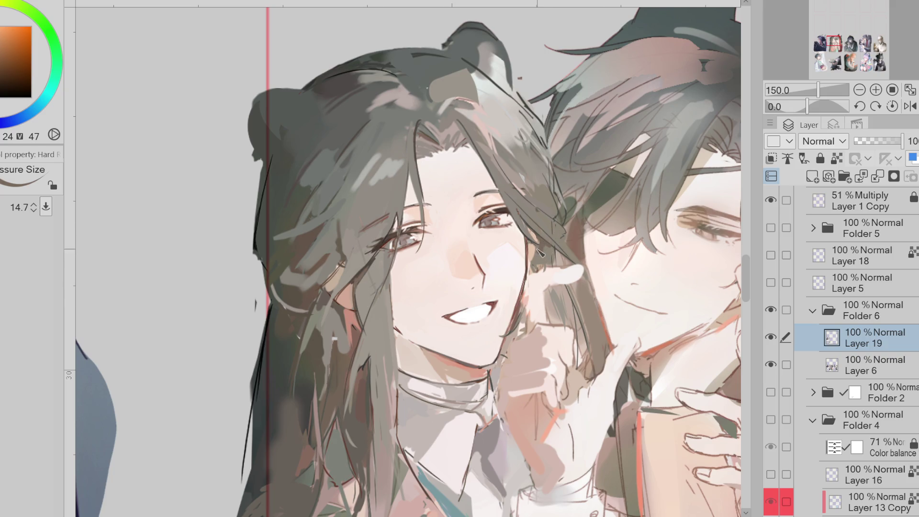
Step: Resize the brush while picking yellow-orange, dark yellowish grey and dark teal hair colours
mouse_move(548, 249)
left_mouse_down()
mouse_move(565, 258)
mouse_move(568, 244)
mouse_move(555, 235)
mouse_move(564, 224)
left_mouse_up()
left_click(546, 218, "alt")
left_click(539, 189, "alt")
left_click_drag(539, 189, 534, 187)
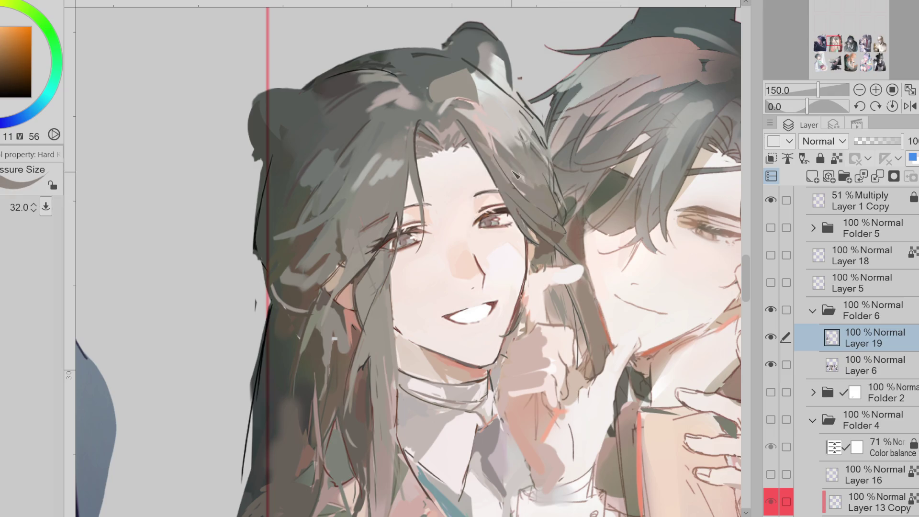
left_click(530, 185, "alt")
left_click_drag(546, 197, 527, 176)
left_click(527, 189, "alt")
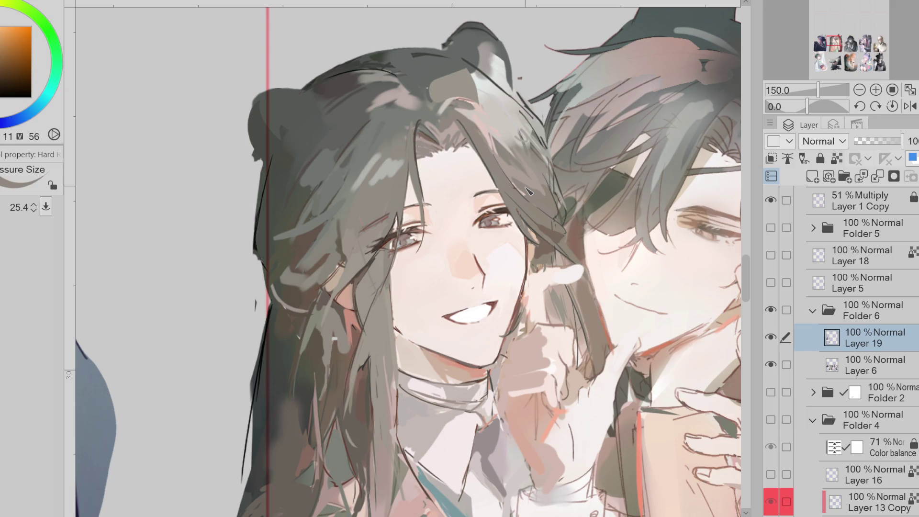
left_click(268, 163, "alt")
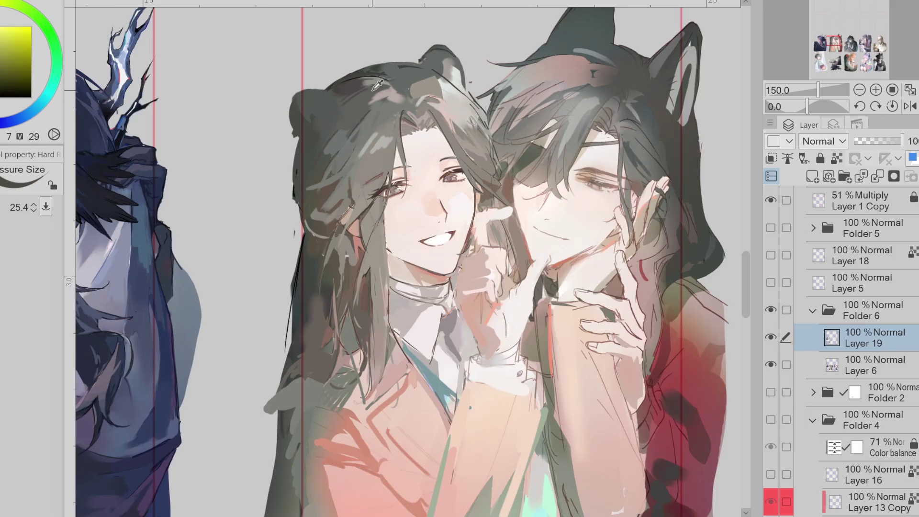
scroll(376, 96, "down", 1)
left_click_drag(362, 332, 357, 374)
left_click(295, 381, "alt")
left_click(303, 377, "alt")
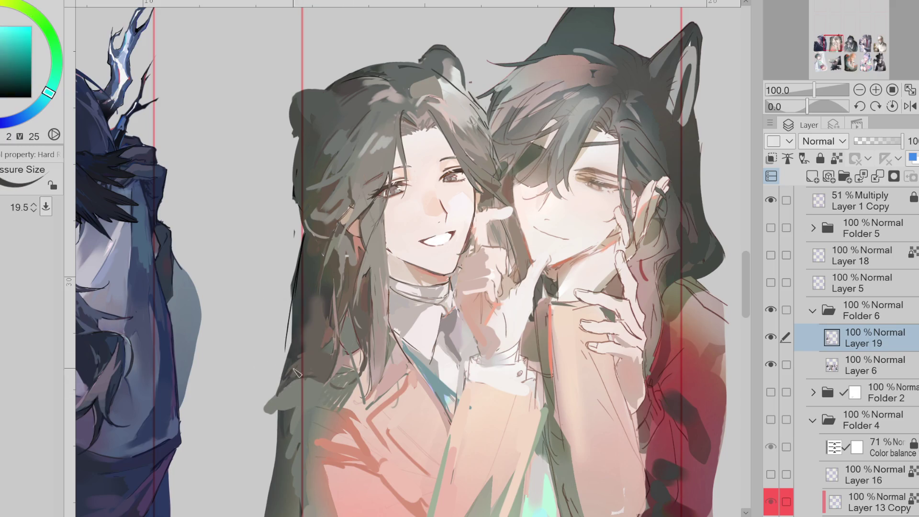
Step: Add Layer 6 to the selection and liquify the chin and neck line into shape
left_click_drag(290, 395, 352, 353)
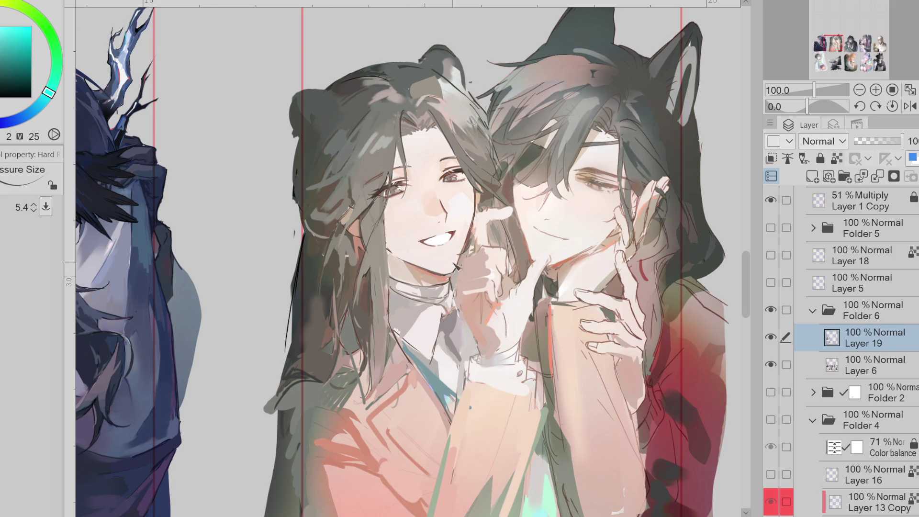
scroll(457, 268, "up", 1)
left_click(787, 365)
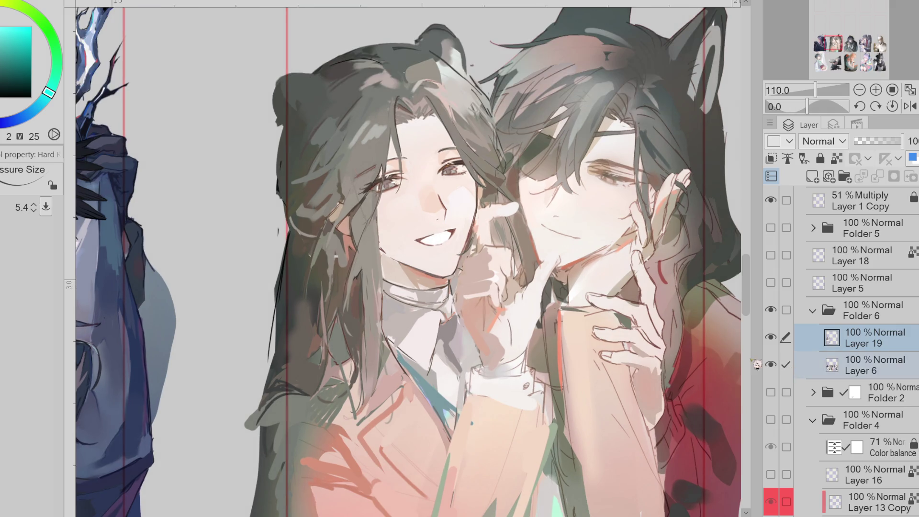
key("j")
mouse_move(442, 287)
left_mouse_down()
mouse_move(433, 275)
mouse_move(444, 276)
left_mouse_up()
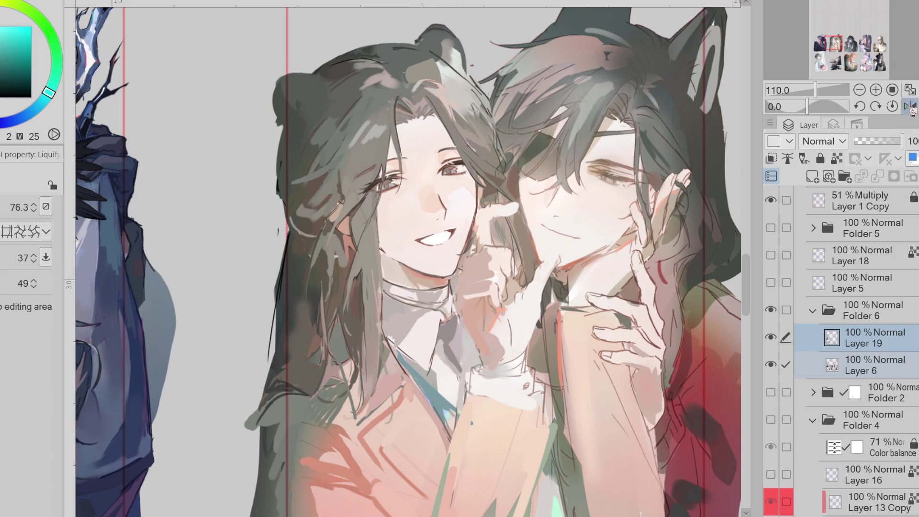
Step: Flip the canvas view horizontally to check the drawing and shrink the Liquify brush
left_click(911, 106)
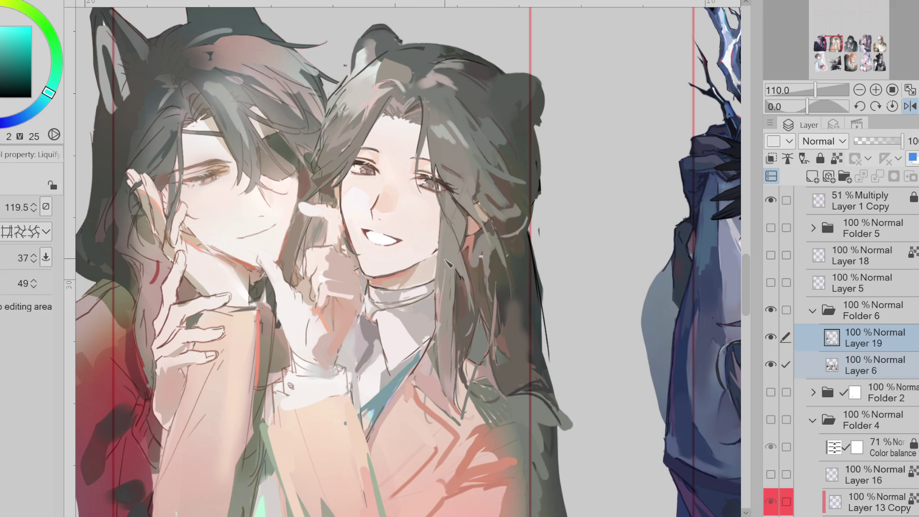
mouse_move(395, 283)
left_mouse_down()
mouse_move(426, 297)
mouse_move(371, 295)
mouse_move(370, 284)
left_mouse_up()
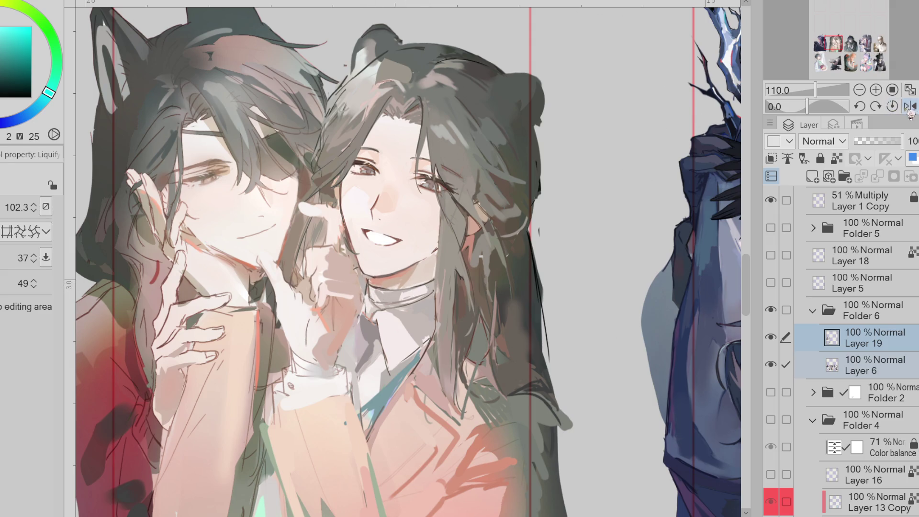
left_click(910, 107)
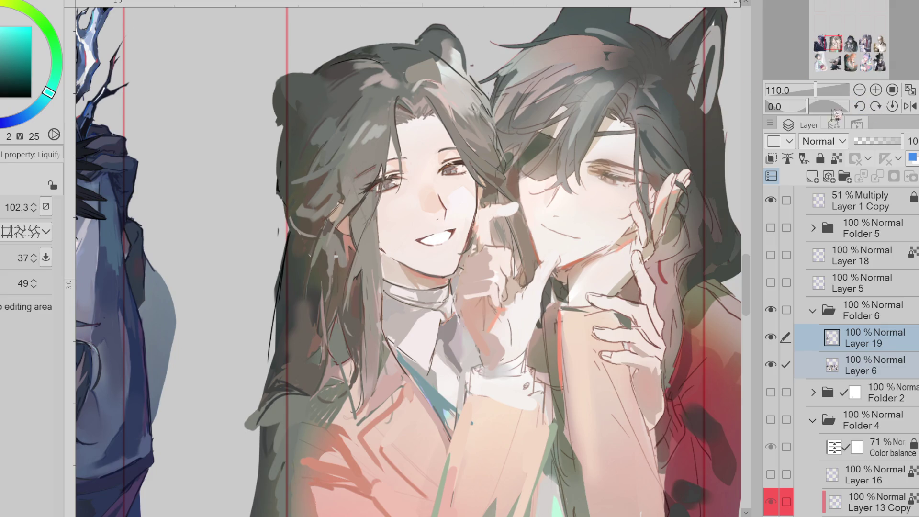
scroll(751, 280, "down", 3)
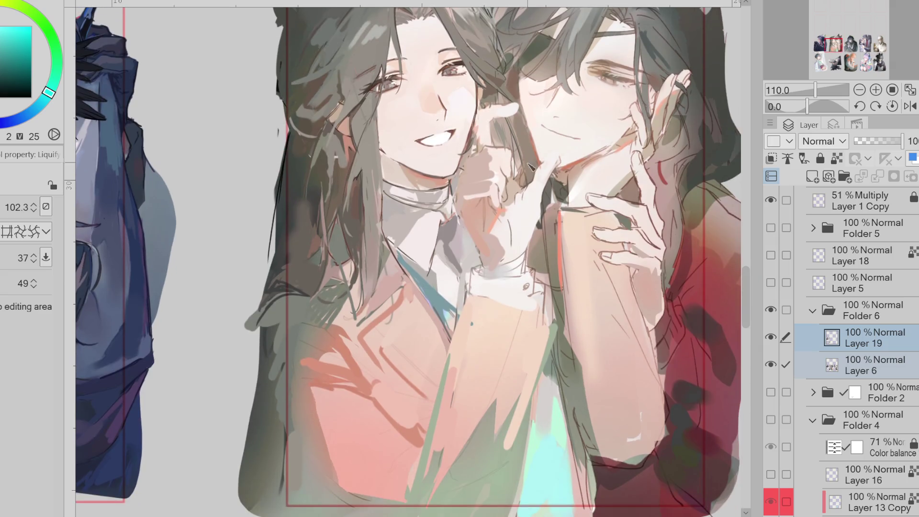
Step: Switch to a small hard-edged brush and draw a dark line along the collar edge
key("ctrl+minus")
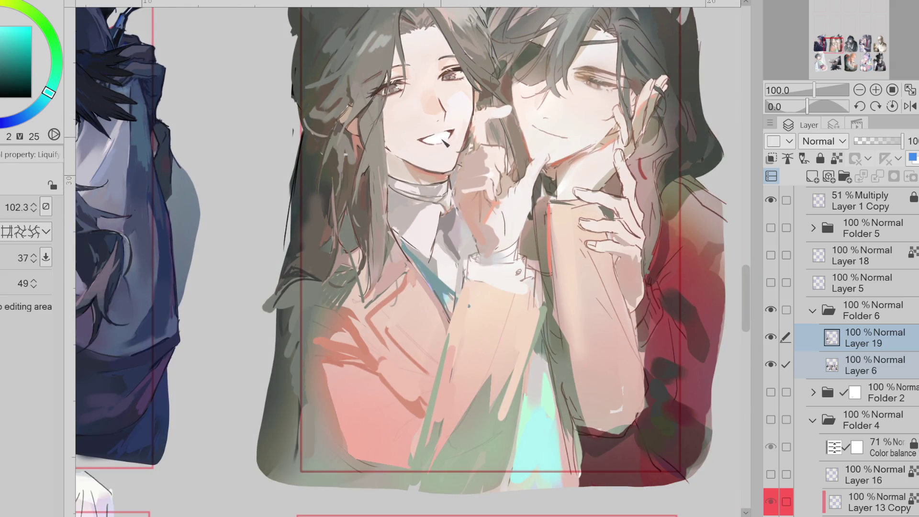
key("bracketleft")
key("b")
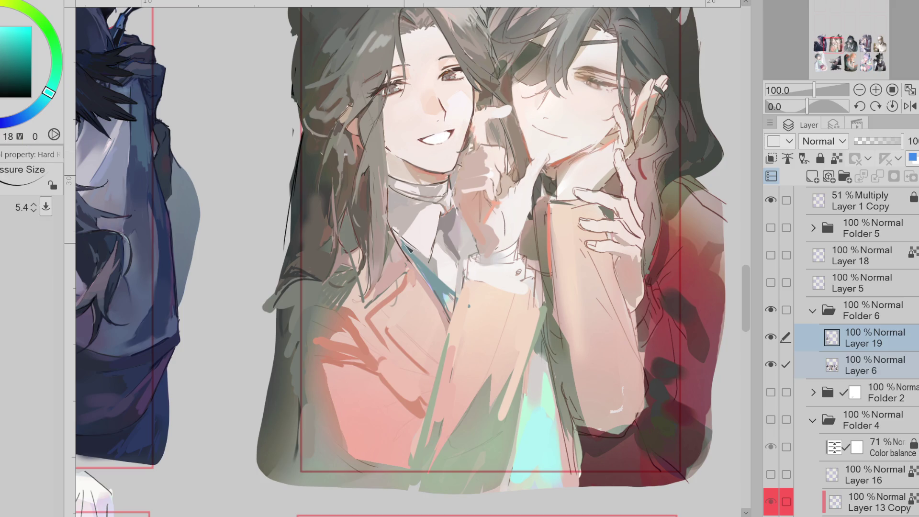
key("bracketleft")
key("bracketleft")
key("bracketleft")
left_click_drag(404, 249, 446, 313)
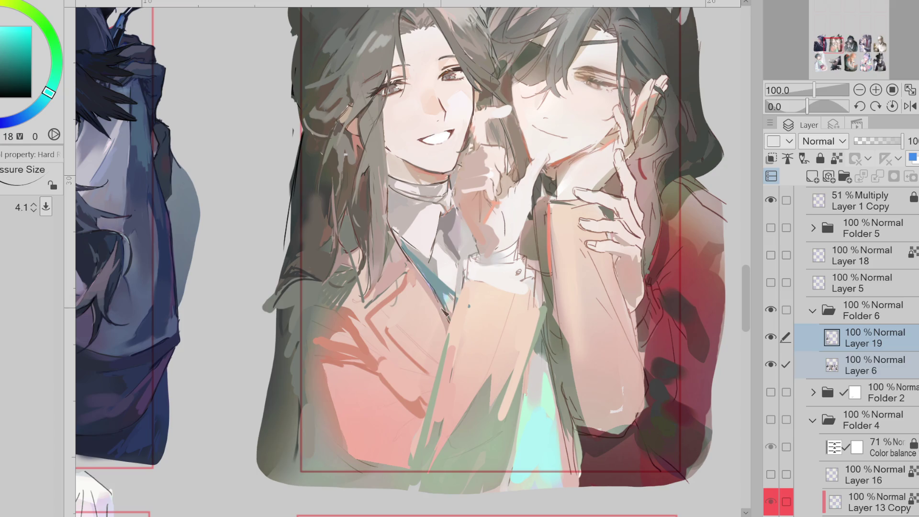
Step: Draw dark red outline strokes down the sleeve edge, checking Layer 5's sketch for reference
left_click(431, 286, "alt")
key("bracketright")
key("bracketright")
key("bracketright")
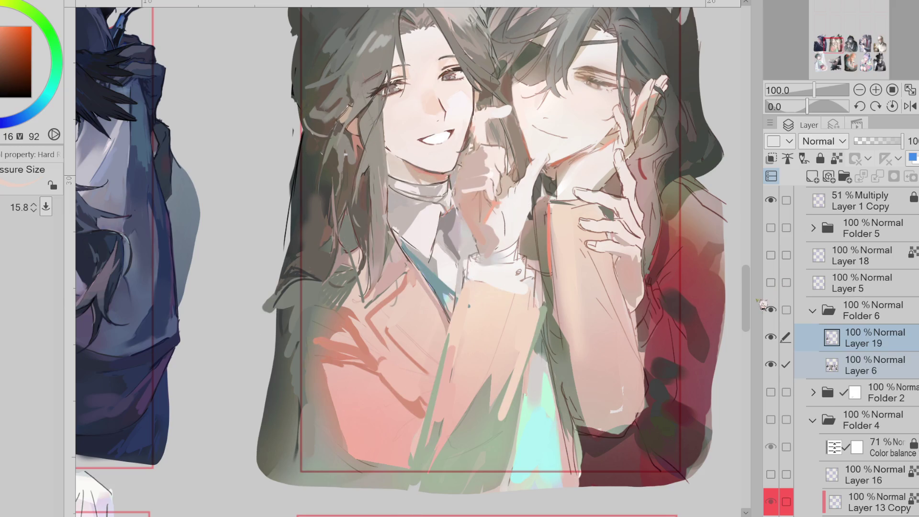
left_click(436, 391, "alt")
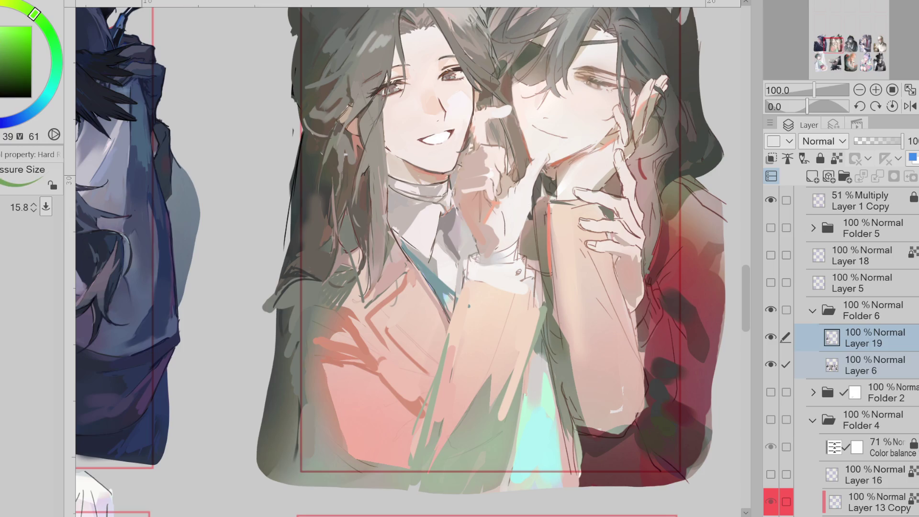
key("x")
left_click_drag(458, 307, 412, 462)
left_click_drag(299, 290, 332, 315)
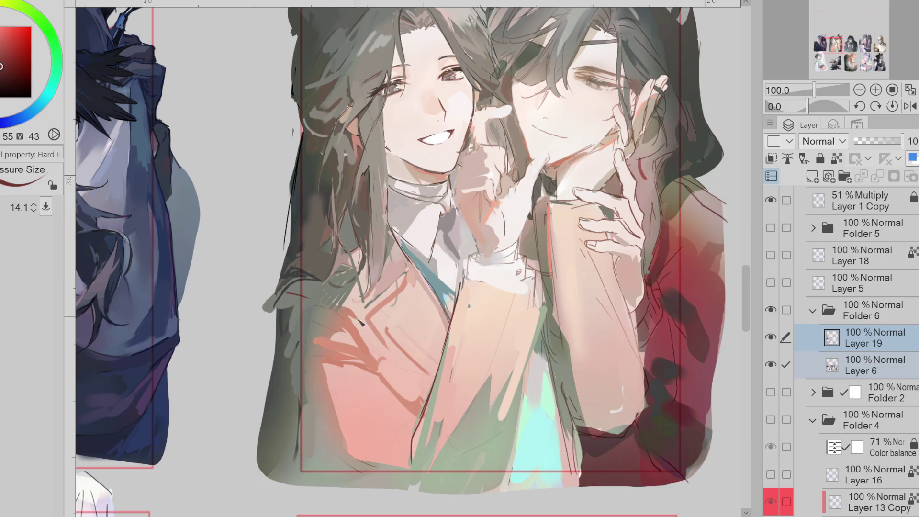
left_click(772, 283)
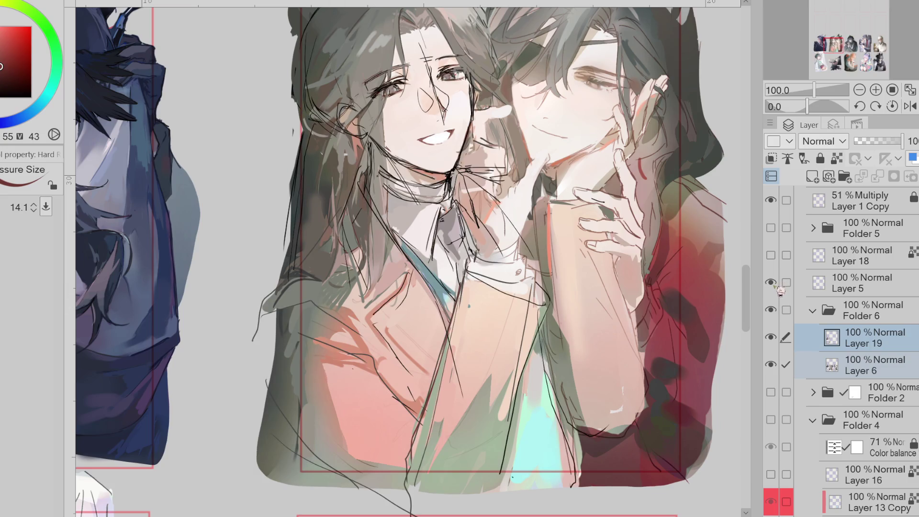
left_click(772, 282)
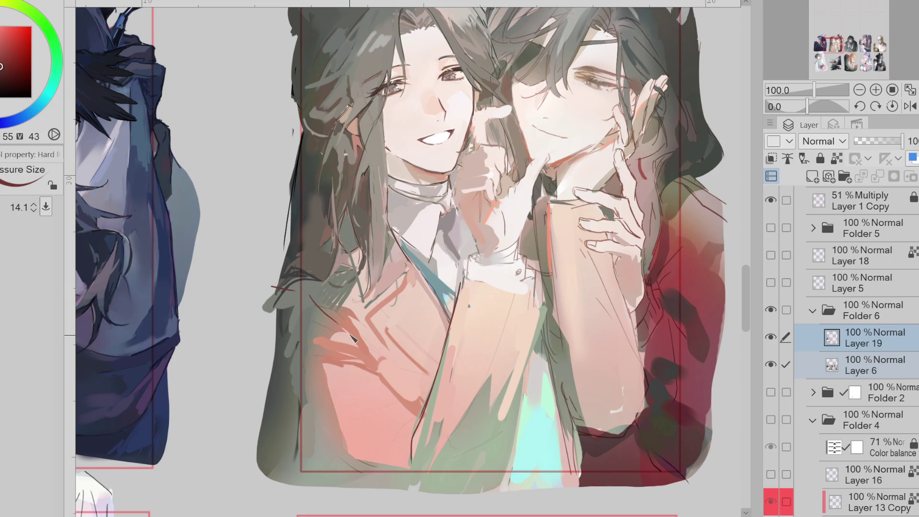
Step: Outline the pink sleeve's top, right and corner edges and darken the collar shadow line
left_click_drag(367, 387, 421, 425)
left_click_drag(421, 423, 346, 457)
mouse_move(466, 278)
left_mouse_down()
mouse_move(548, 304)
mouse_move(512, 452)
left_mouse_up()
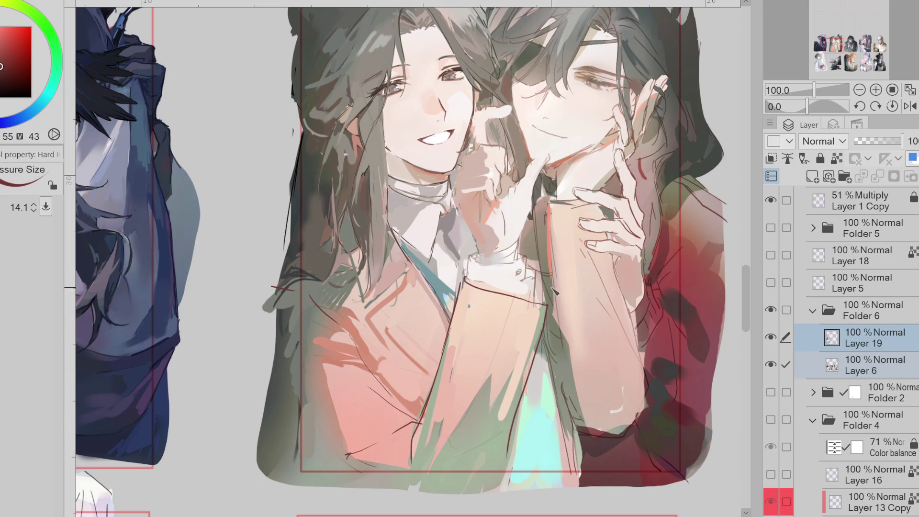
mouse_move(468, 277)
left_mouse_down()
mouse_move(473, 286)
mouse_move(541, 272)
left_mouse_up()
left_click_drag(529, 218, 524, 234)
Step: Sample brown-orange, red-orange and sleeve tones while adjusting the brush size
left_click(524, 242, "alt")
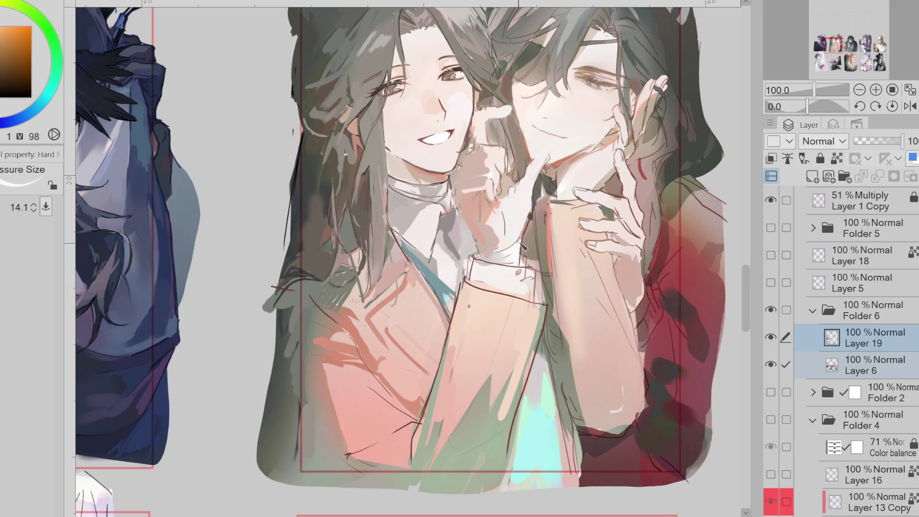
left_click(522, 249, "alt")
mouse_move(522, 247)
left_mouse_down()
mouse_move(529, 225)
mouse_move(460, 202)
mouse_move(470, 232)
mouse_move(498, 211)
mouse_move(467, 201)
left_mouse_up()
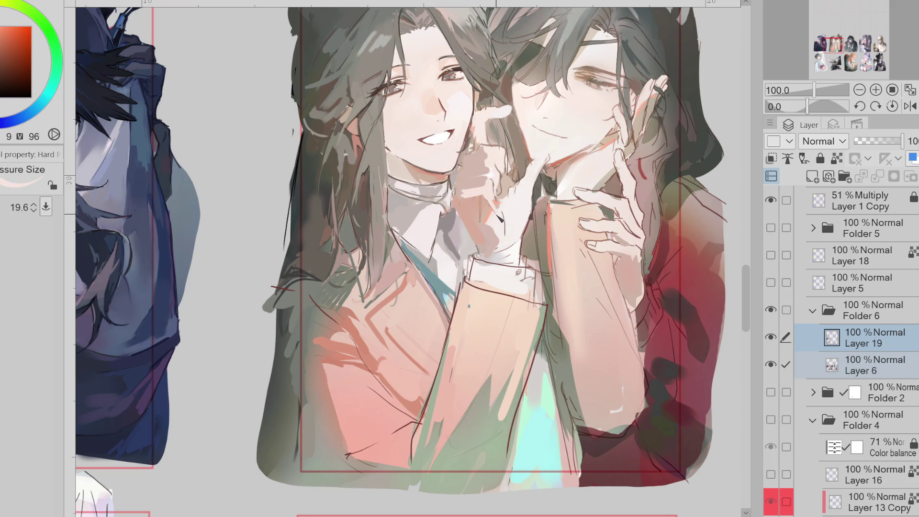
left_click(443, 229, "alt")
mouse_move(443, 229)
left_mouse_down()
mouse_move(377, 216)
mouse_move(381, 242)
mouse_move(370, 173)
mouse_move(364, 201)
mouse_move(378, 194)
left_mouse_up()
left_click(385, 229, "alt")
left_click(380, 198, "alt")
left_click(361, 205, "alt")
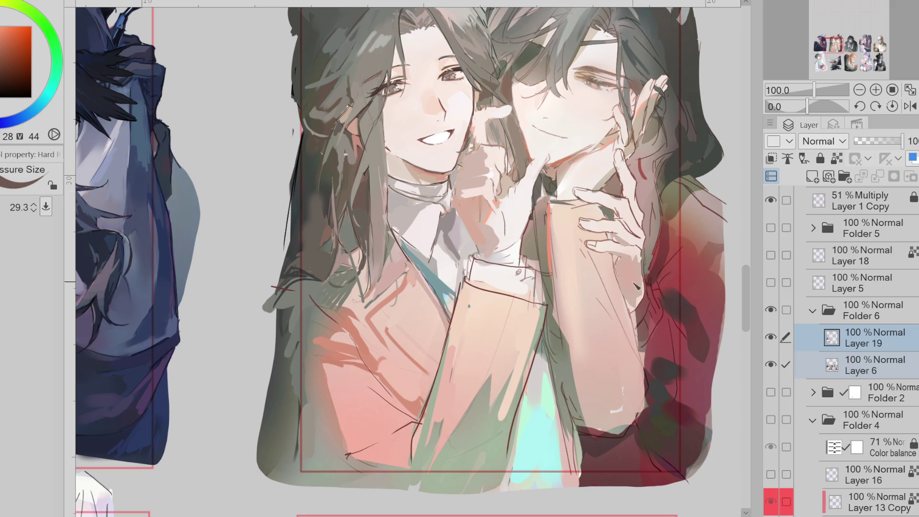
scroll(322, 171, "up", 3)
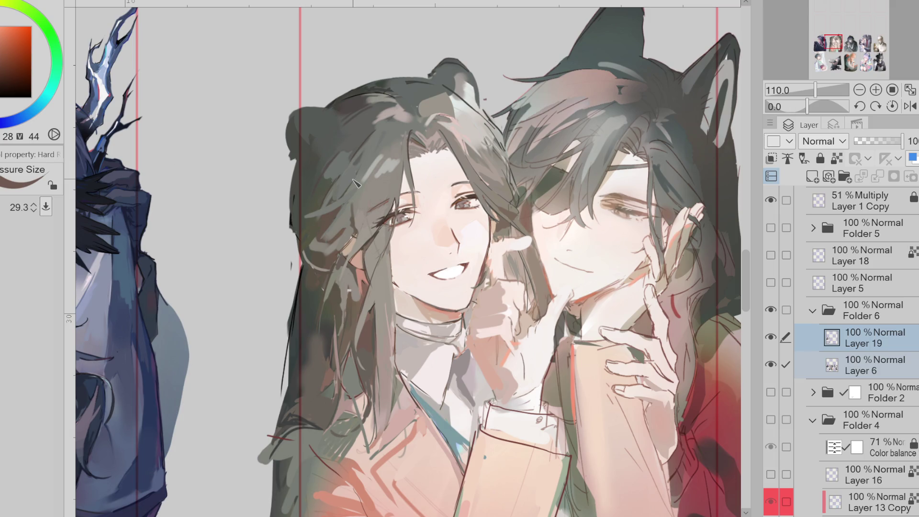
Step: Sample green and orange hair colours and paint dark strands into the upper hair
left_click(415, 97, "alt")
mouse_move(415, 96)
left_mouse_down()
mouse_move(481, 115)
mouse_move(481, 141)
left_mouse_up()
left_click(441, 105, "alt")
left_click(443, 98, "alt")
left_click(443, 97, "alt")
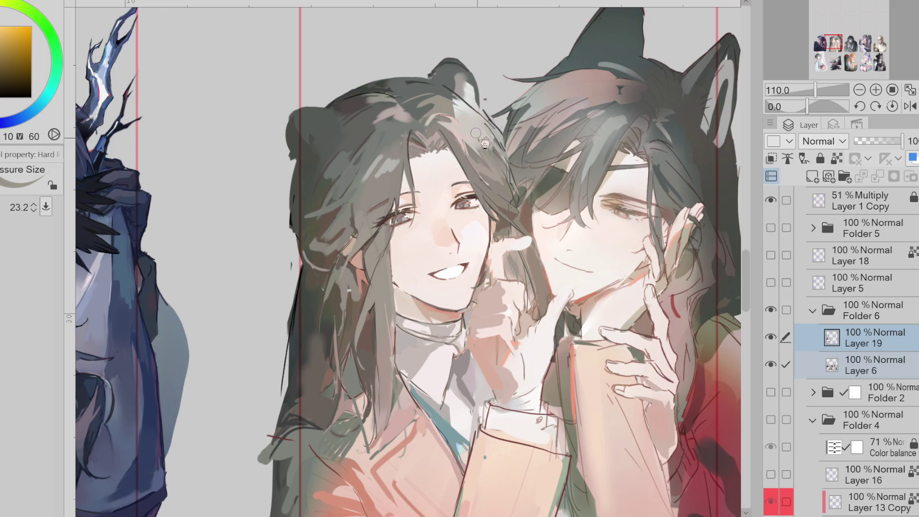
left_click(498, 145, "alt")
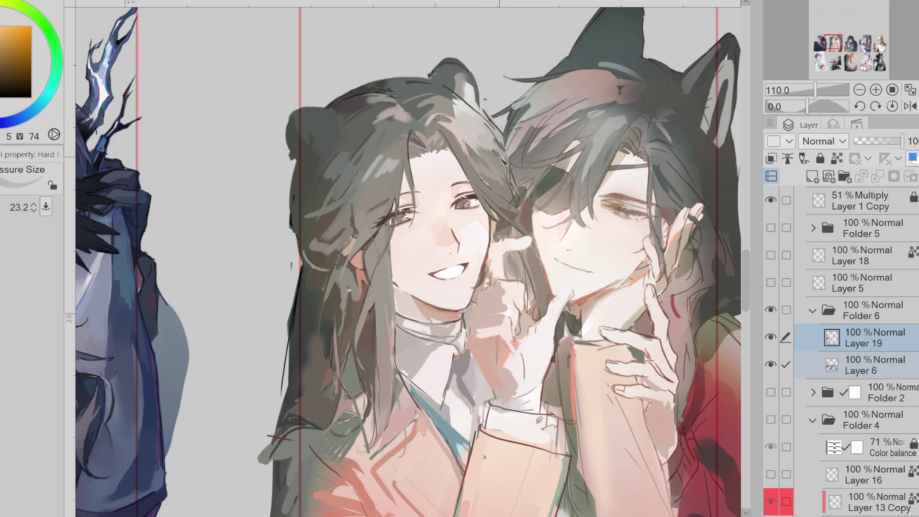
mouse_move(515, 191)
left_mouse_down()
mouse_move(500, 180)
mouse_move(512, 190)
left_mouse_up()
Step: Use Liquify (J) to push the hair strands leftward into a new shape
key("j")
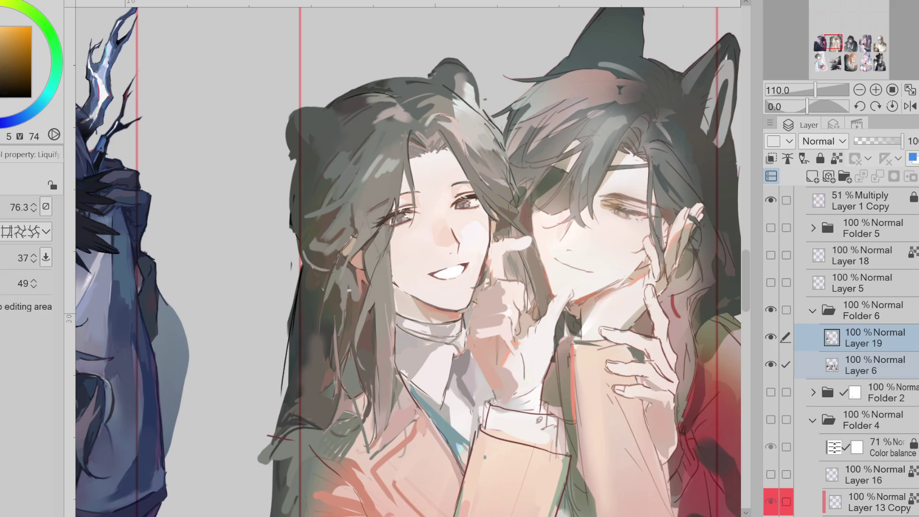
mouse_move(354, 285)
left_mouse_down()
mouse_move(345, 249)
mouse_move(342, 270)
mouse_move(364, 260)
mouse_move(315, 270)
left_mouse_up()
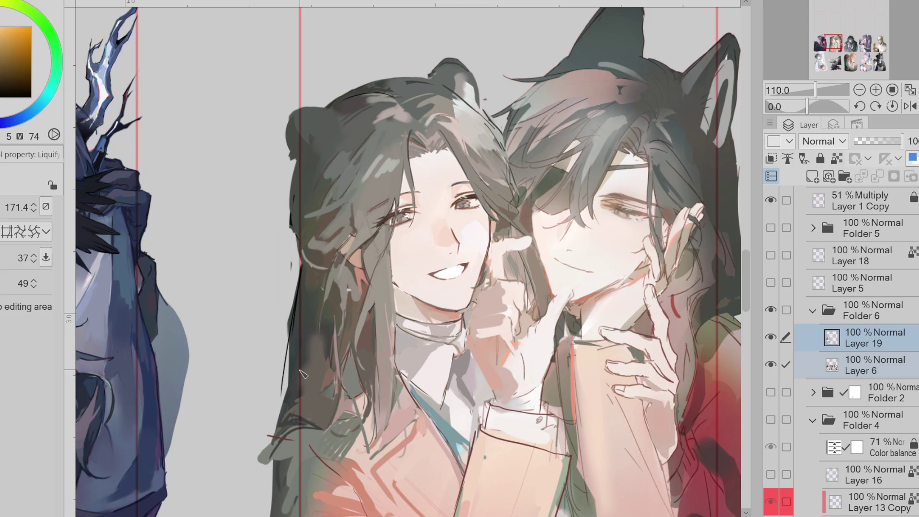
left_click_drag(303, 373, 276, 340)
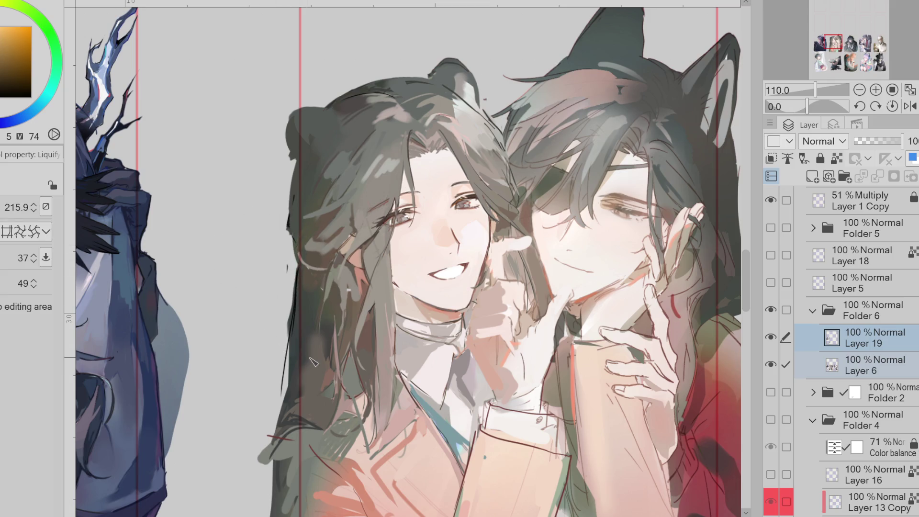
Step: Return to the hard brush, sample orange-brown and paint a darker stroke over the hair
key("b")
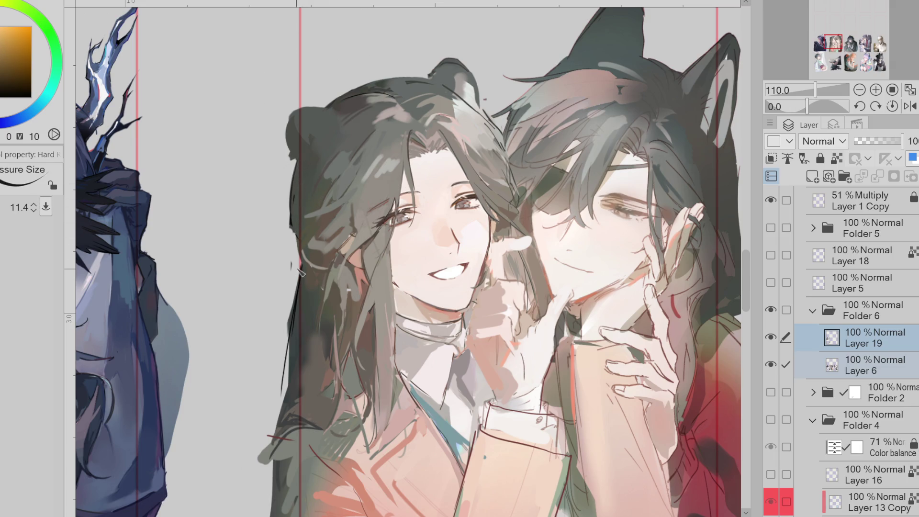
key("bracketleft")
left_click(321, 254, "alt")
left_click(340, 252, "alt")
key("bracketright")
key("bracketright")
key("bracketright")
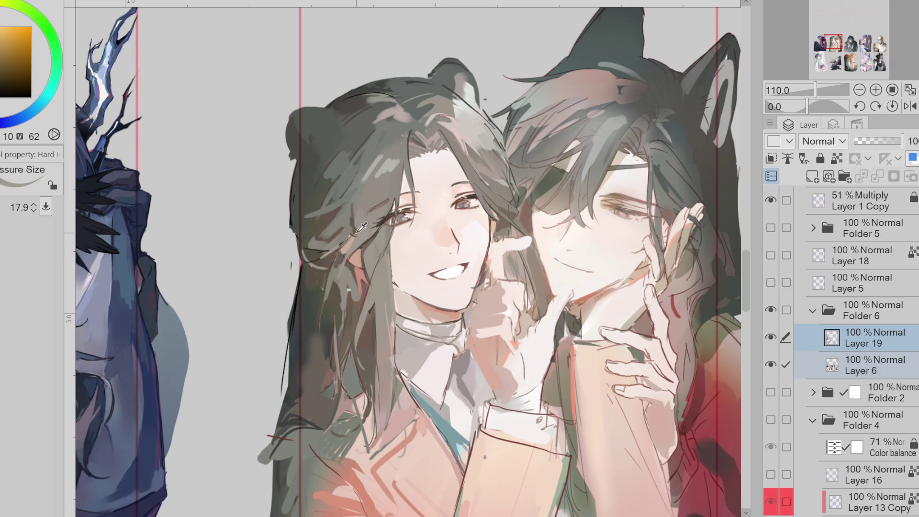
left_click(317, 262, "alt")
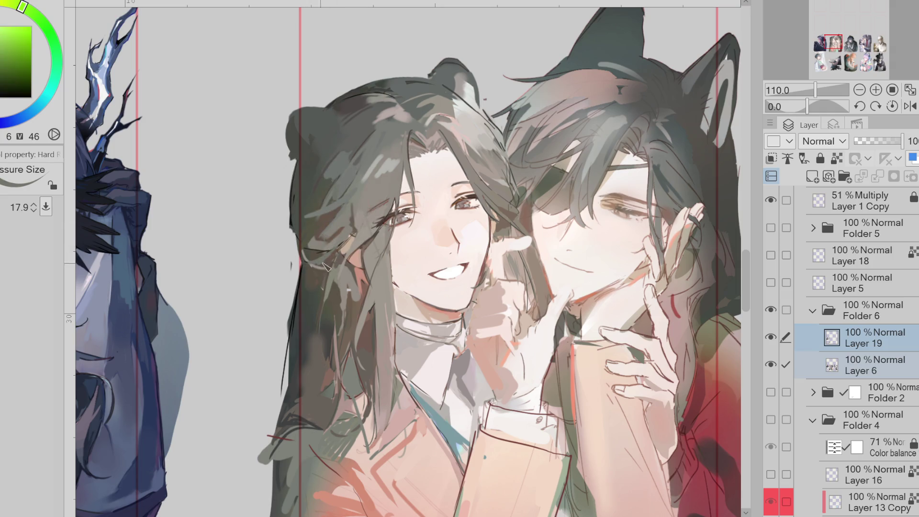
key("bracketleft")
left_click(355, 259, "alt")
left_click(352, 269, "alt")
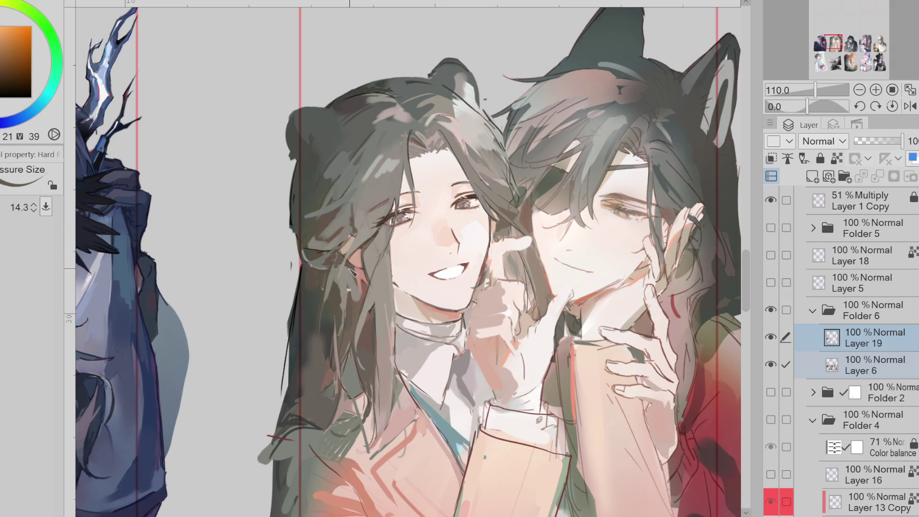
left_click_drag(357, 274, 369, 292)
Step: Pick a dark red from the hair and shrink the brush for fine strands
left_click(364, 206, "alt")
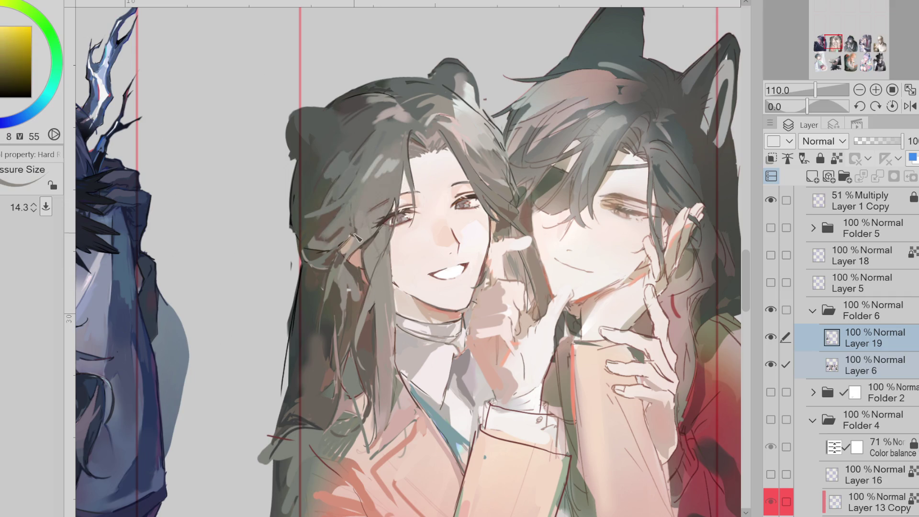
left_click(367, 257, "alt")
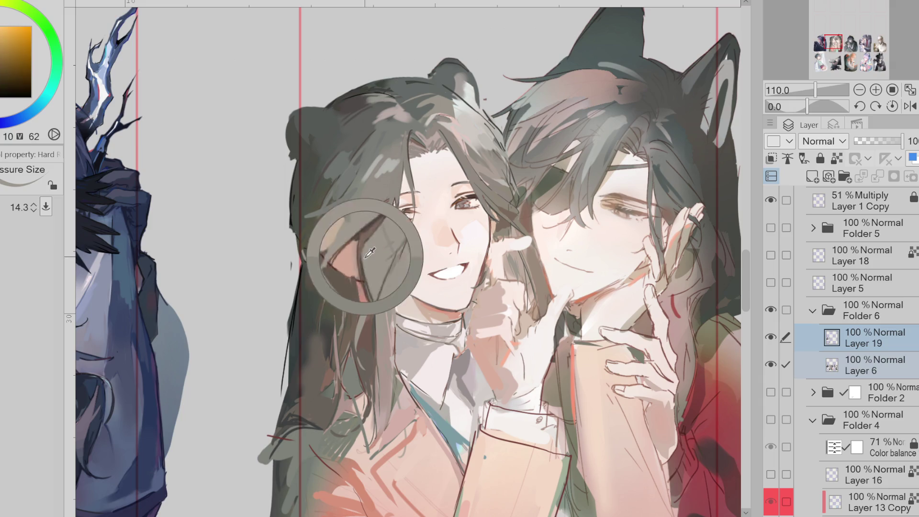
left_click(371, 315, "alt")
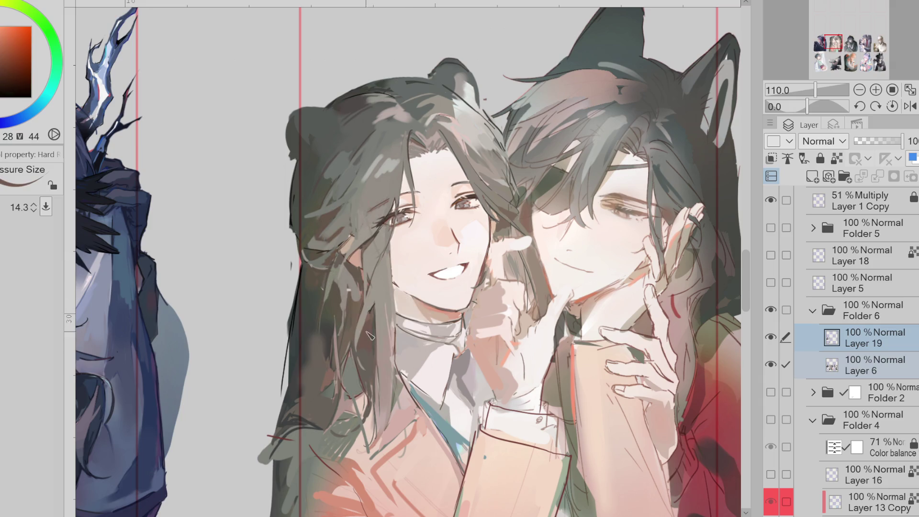
left_click(343, 404, "alt")
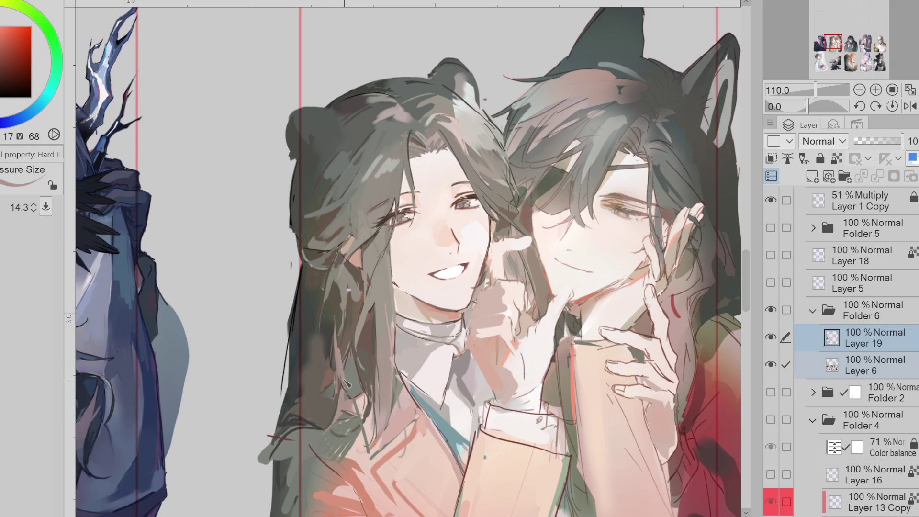
left_click(329, 358, "alt")
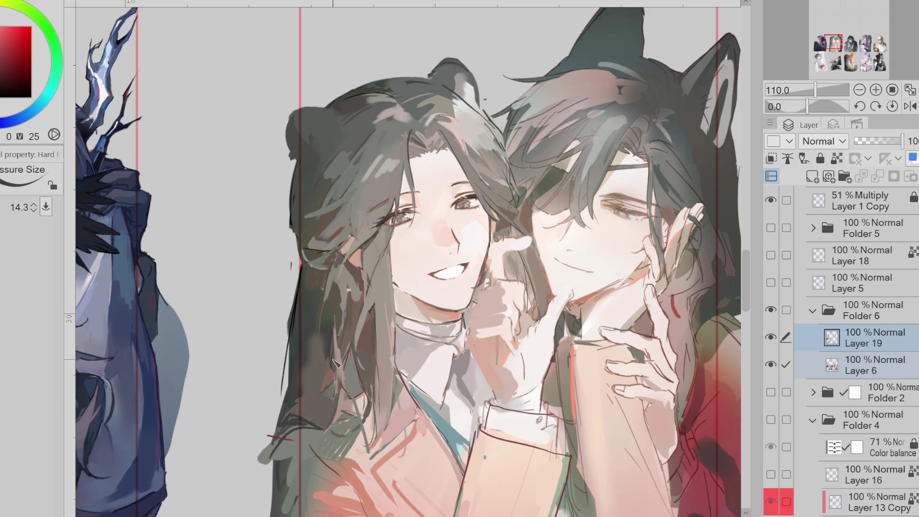
key("bracketleft")
key("bracketleft")
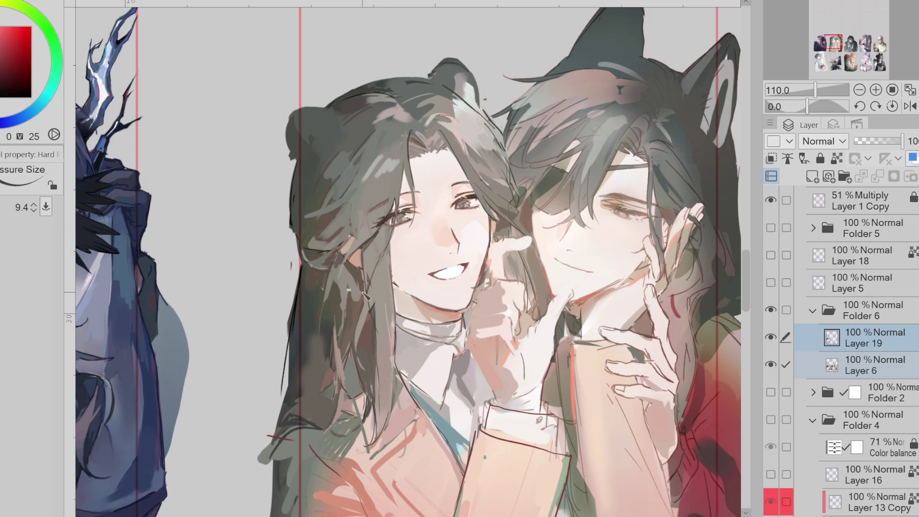
Step: Paint light orange-brown strands over the bangs, then sample red and greyish-green hair tones
left_click(379, 311, "alt")
key("bracketright")
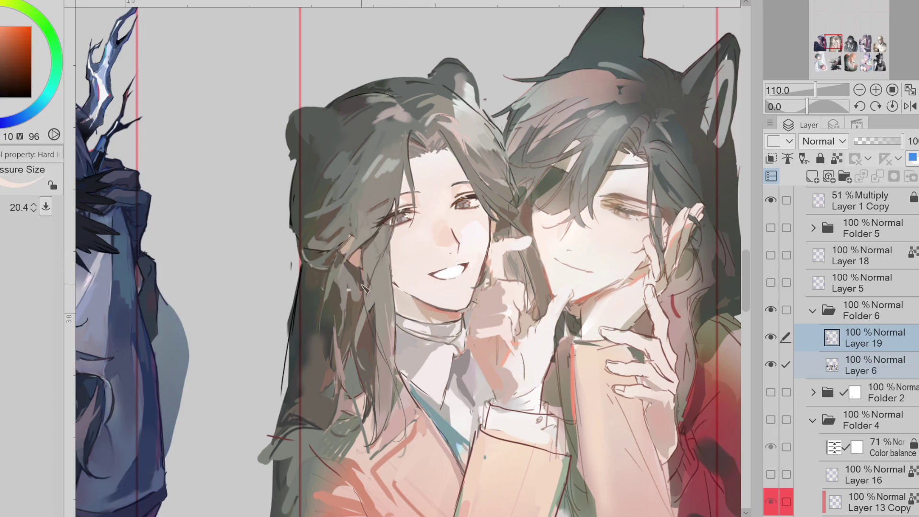
left_click_drag(376, 310, 378, 342)
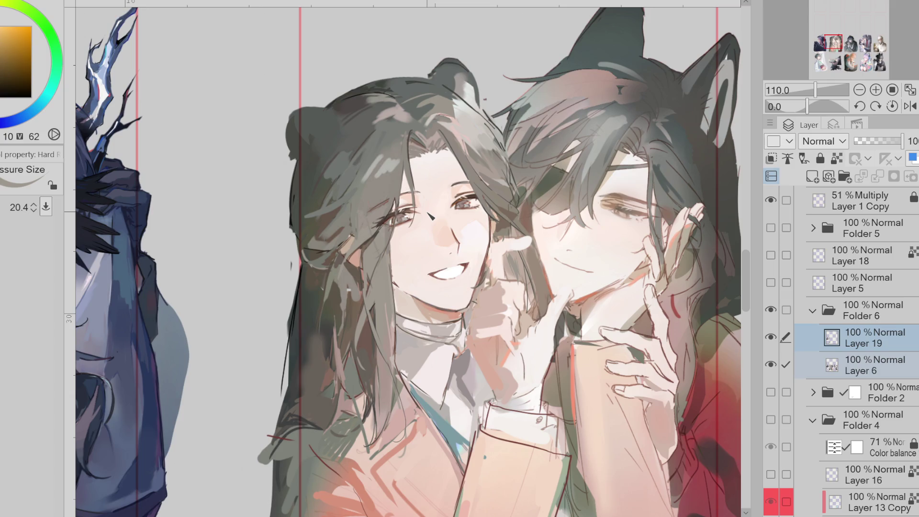
left_click(413, 137, "alt")
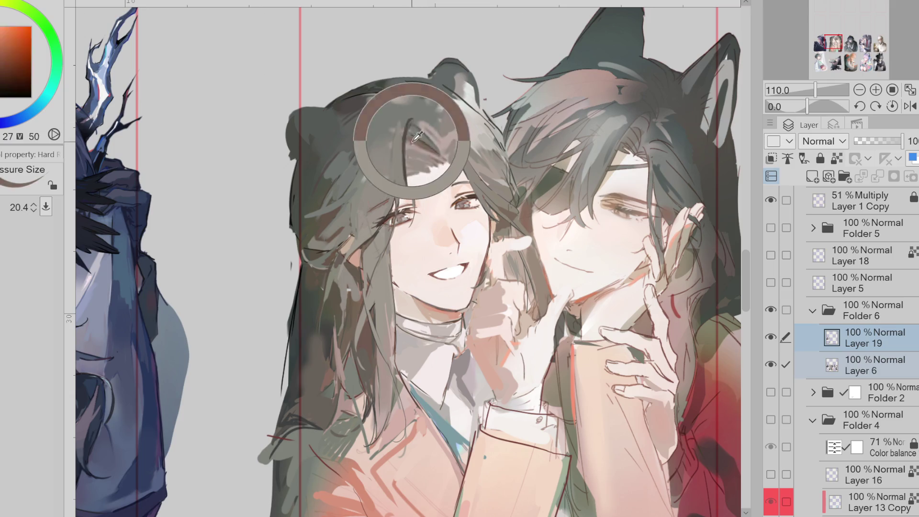
key("bracketleft")
left_click(422, 142, "alt")
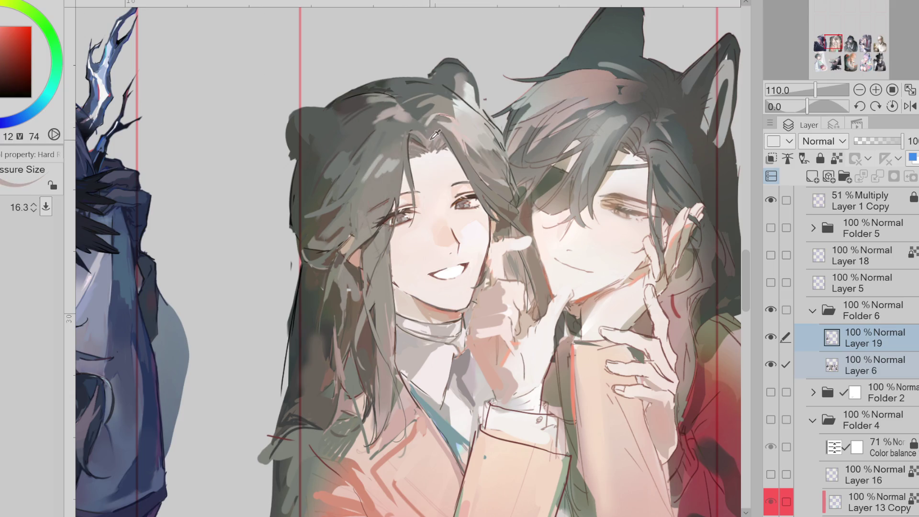
key("bracketright")
left_click(417, 143, "alt")
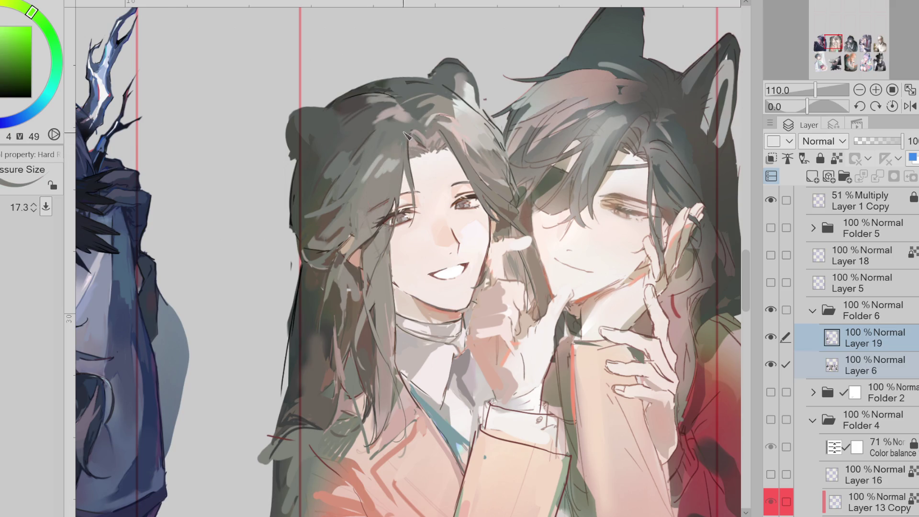
key("bracketright")
key("bracketright")
key("bracketright")
Step: Sample darker greyish-green, red, orange and skin tones, resizing the brush between picks
key("bracketleft")
key("bracketleft")
key("bracketleft")
left_click(396, 122, "alt")
key("bracketleft")
left_click(399, 122, "alt")
left_click(403, 119, "alt")
key("bracketright")
key("bracketright")
key("bracketright")
left_click(421, 144, "alt")
left_click(421, 146, "alt")
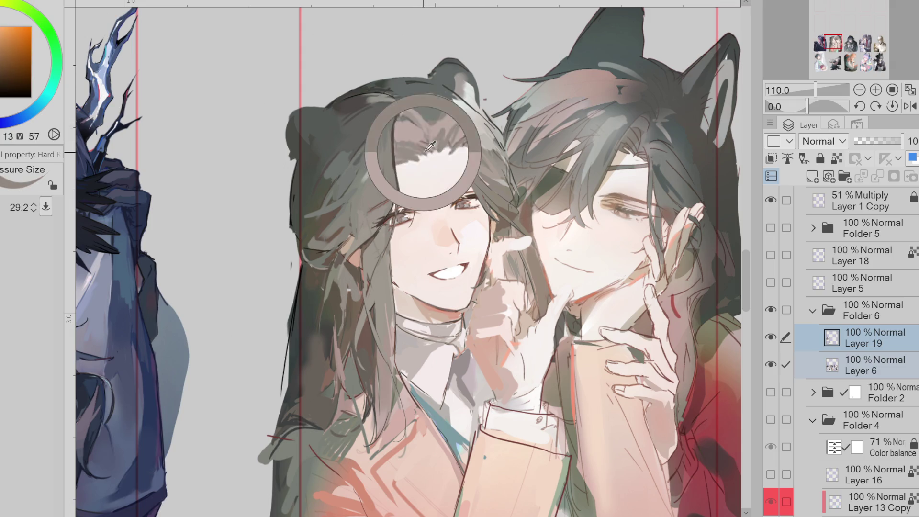
key("bracketleft")
key("bracketleft")
key("bracketleft")
left_click(433, 136, "alt")
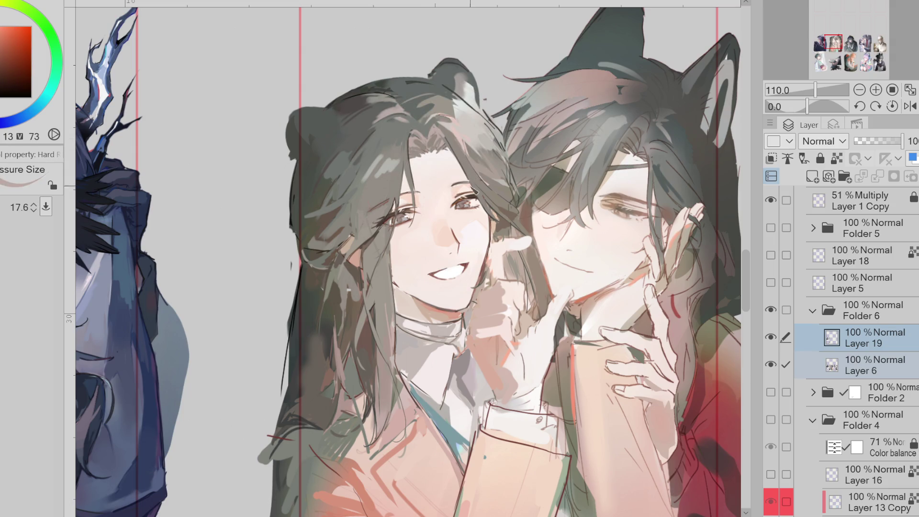
left_click(485, 203, "alt")
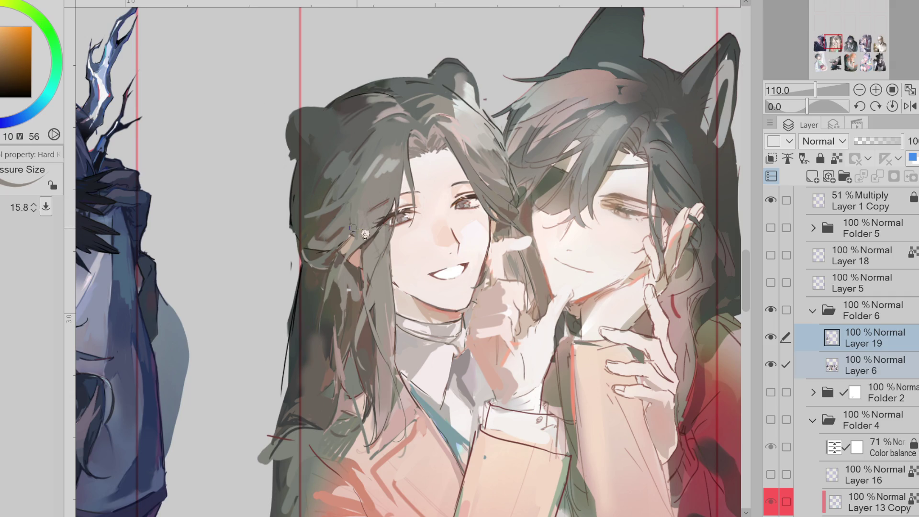
key("bracketright")
key("bracketright")
key("bracketright")
Step: Shrink the brush for fine lines while sampling warm, green and orange-yellow hair tones
left_click(344, 236, "alt")
key("bracketleft")
key("bracketleft")
left_click(354, 221, "alt")
key("bracketleft")
key("bracketleft")
key("bracketleft")
left_click(364, 196, "alt")
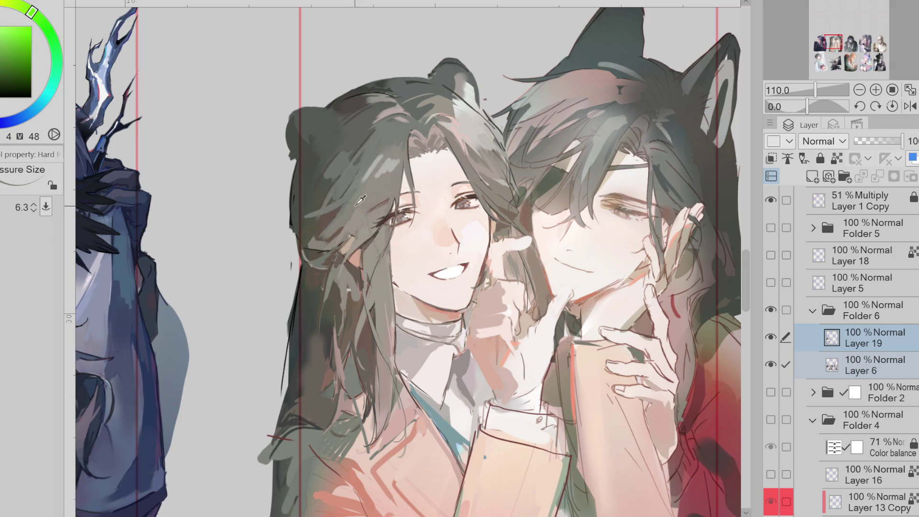
left_click(311, 243, "alt")
key("bracketright")
key("bracketright")
Step: Set the brush size to 8.0 and sample dark orange-brown to deep brown hair tones
left_click(306, 212, "alt")
key("bracketright")
key("bracketright")
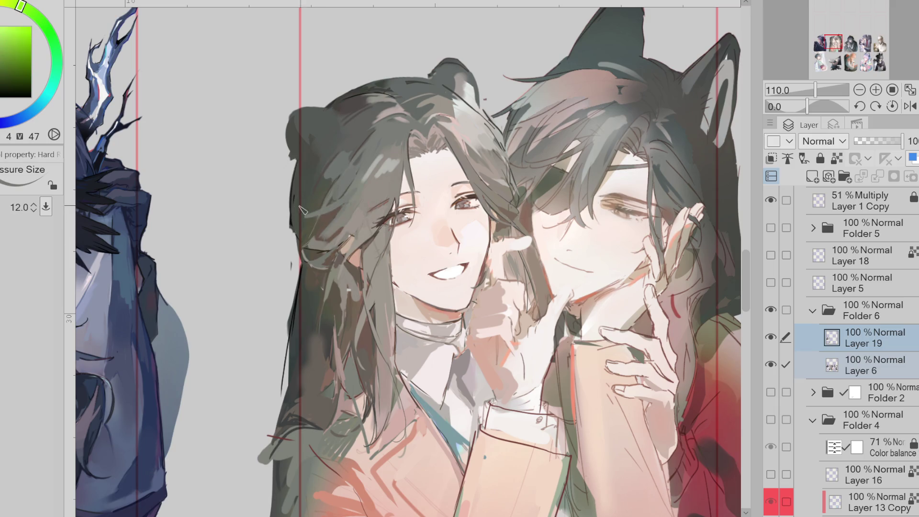
left_click(334, 216, "alt")
key("bracketleft")
key("bracketleft")
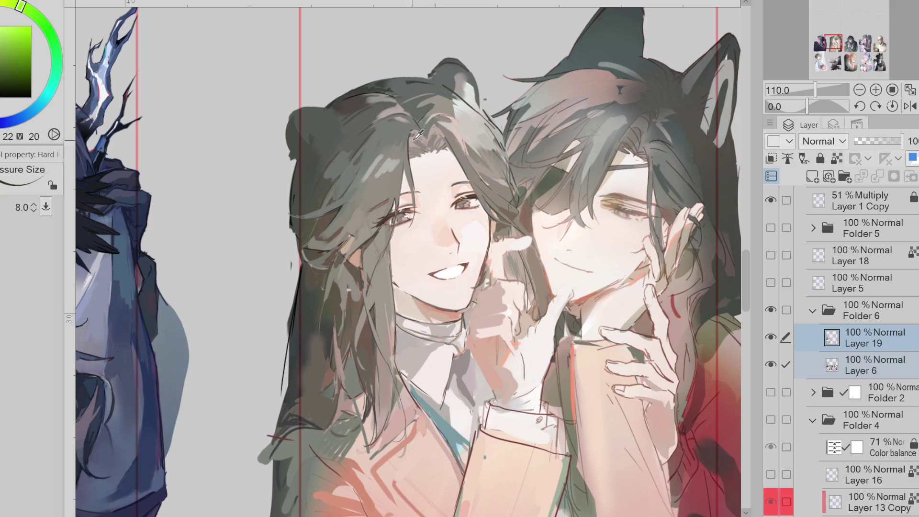
left_click(383, 245, "alt")
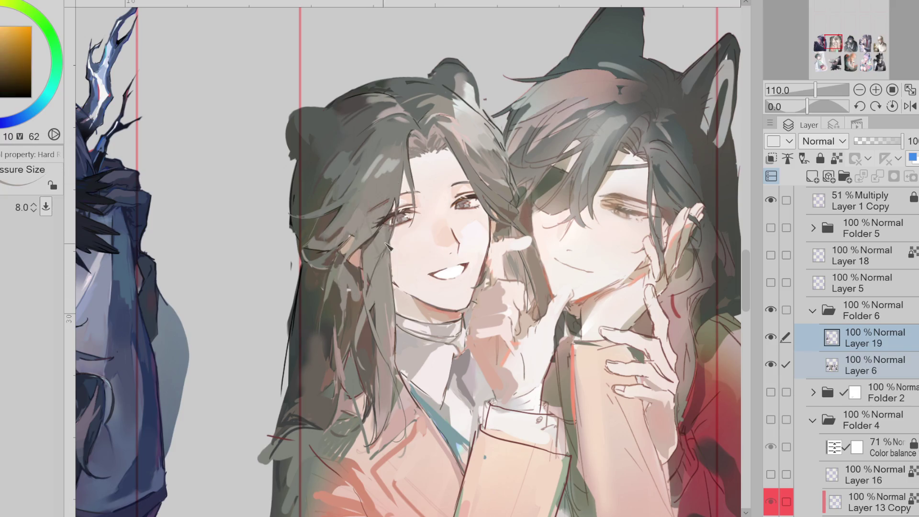
left_click(389, 242, "alt")
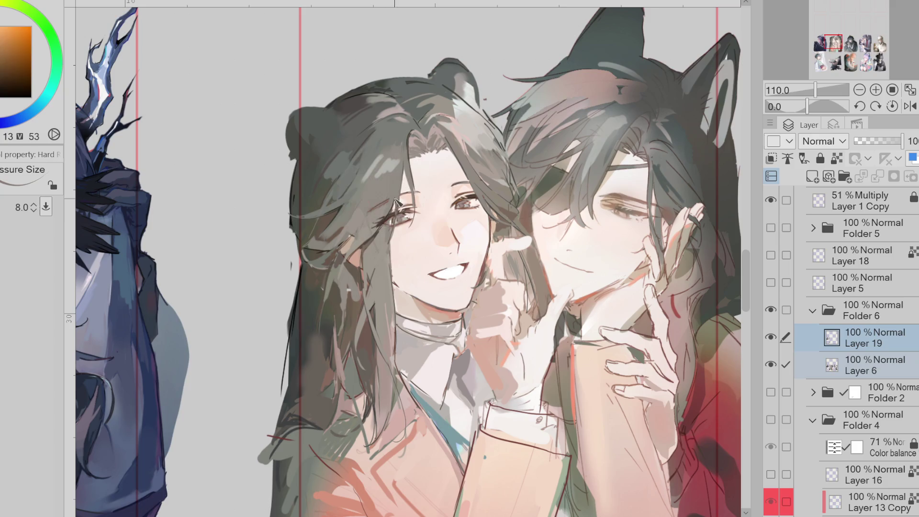
left_click(378, 281, "alt")
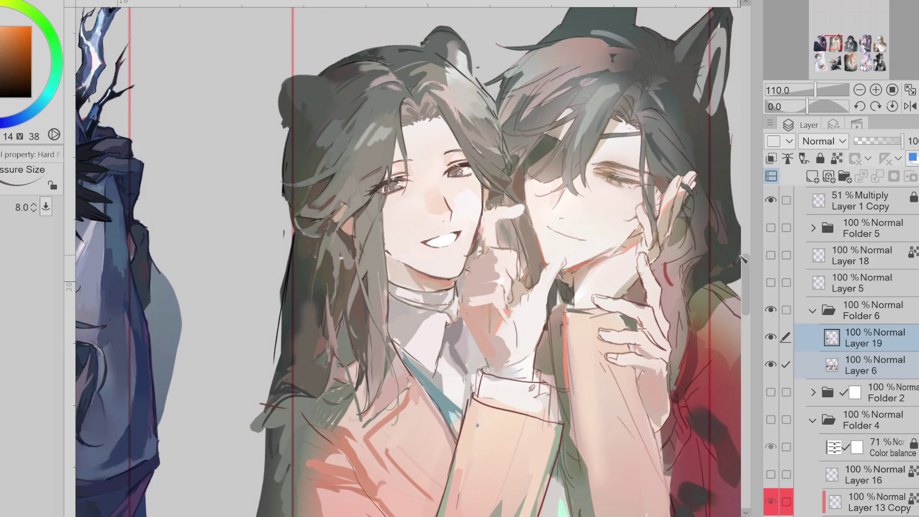
scroll(739, 285, "down", 3)
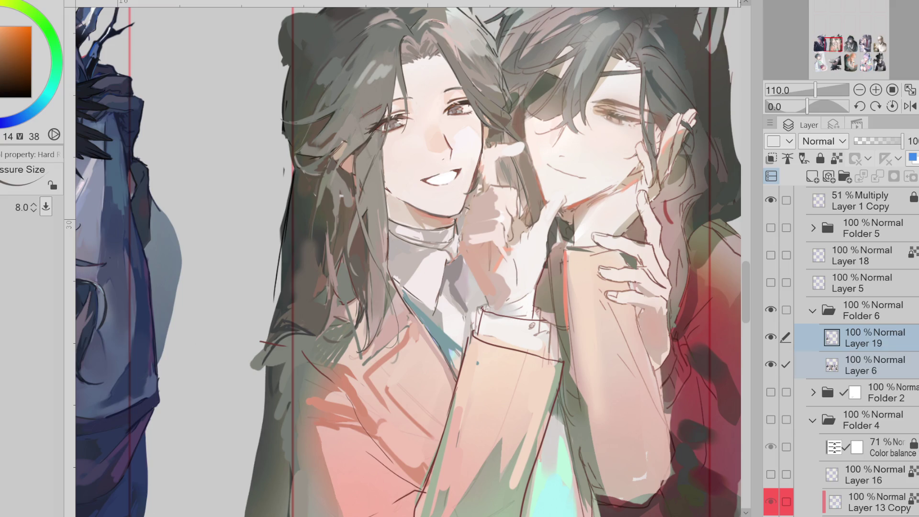
left_click(289, 243, "alt")
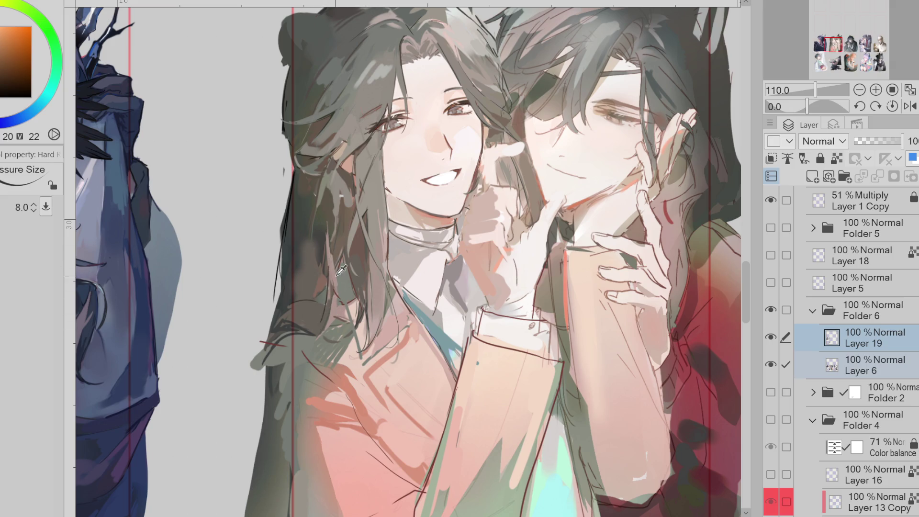
left_click(873, 340)
left_click(771, 337)
left_click(771, 337)
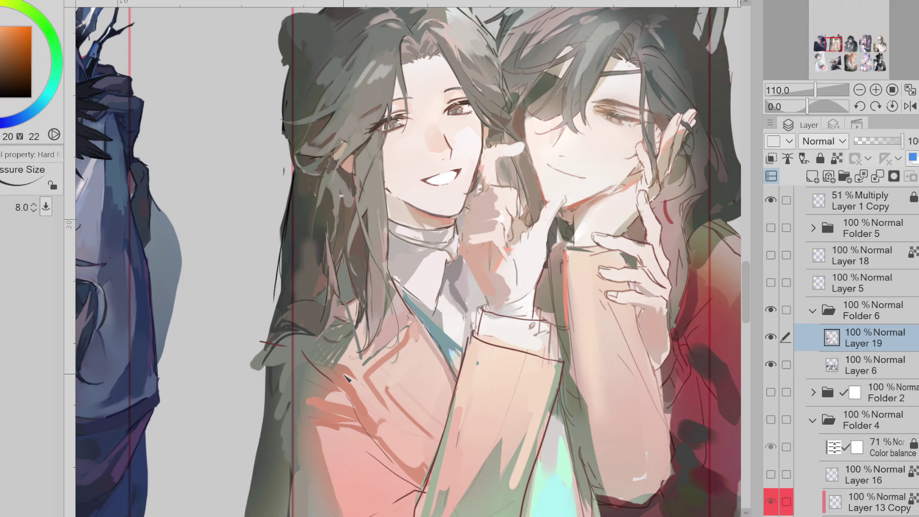
scroll(386, 154, "down", 1)
left_click(772, 283)
left_click(771, 283)
left_click(772, 284)
left_click(771, 283)
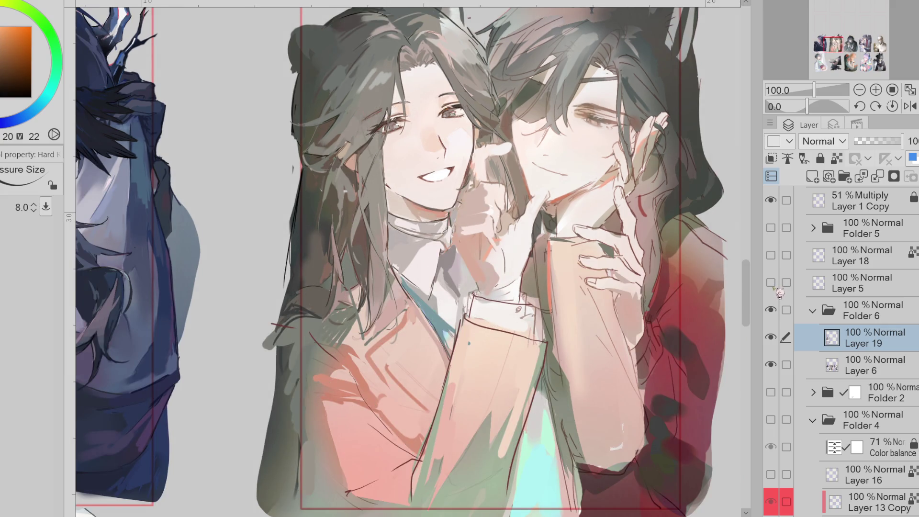
Step: Paint coat pink and warm red over stray dark lines on the coat and near the collar
left_click(343, 363, "alt")
mouse_move(343, 363)
left_mouse_down()
mouse_move(354, 355)
mouse_move(331, 352)
mouse_move(351, 336)
left_mouse_up()
mouse_move(346, 293)
left_mouse_down()
mouse_move(364, 307)
mouse_move(318, 290)
left_mouse_up()
left_click(357, 300, "alt")
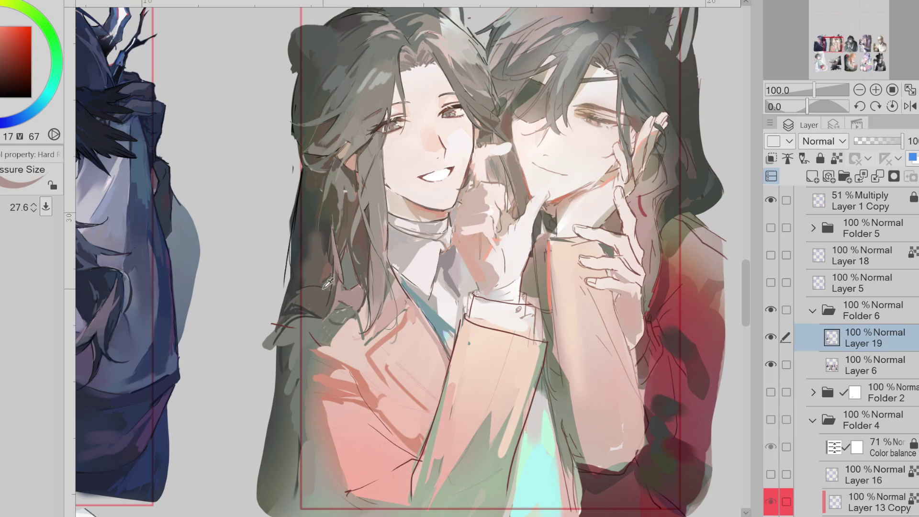
left_click(331, 283, "alt")
Step: Resample deep red and orange-brown hair tones with a smaller brush, then flip the canvas horizontally
left_click(345, 294, "alt")
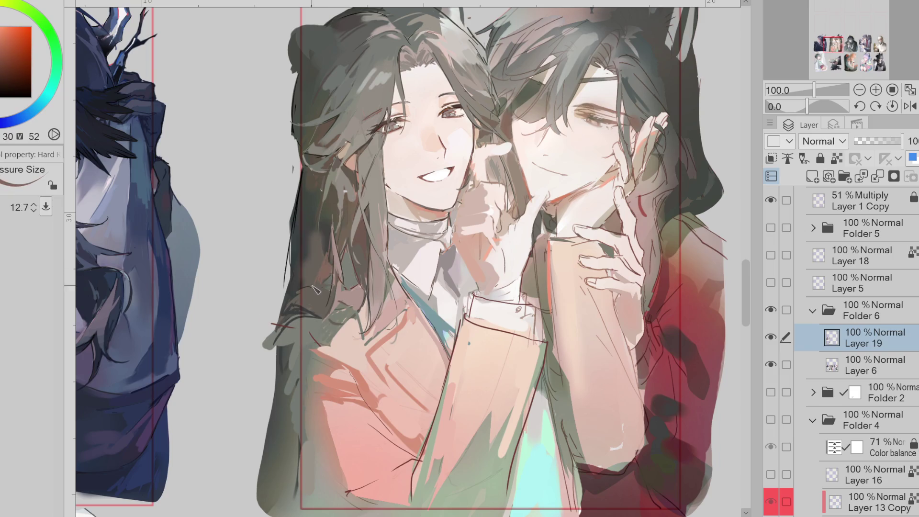
mouse_move(311, 292)
left_mouse_down()
mouse_move(338, 272)
mouse_move(311, 261)
mouse_move(319, 240)
left_mouse_up()
left_click(331, 251, "alt")
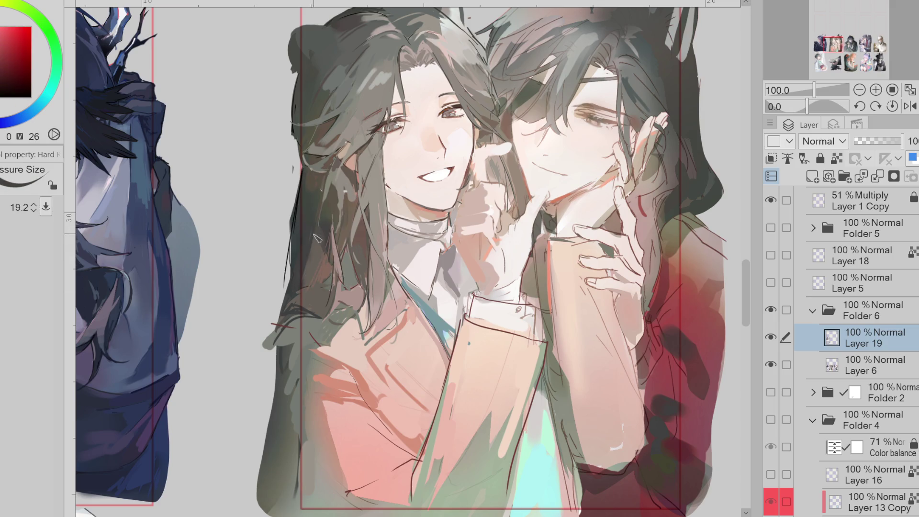
left_click_drag(341, 293, 364, 232)
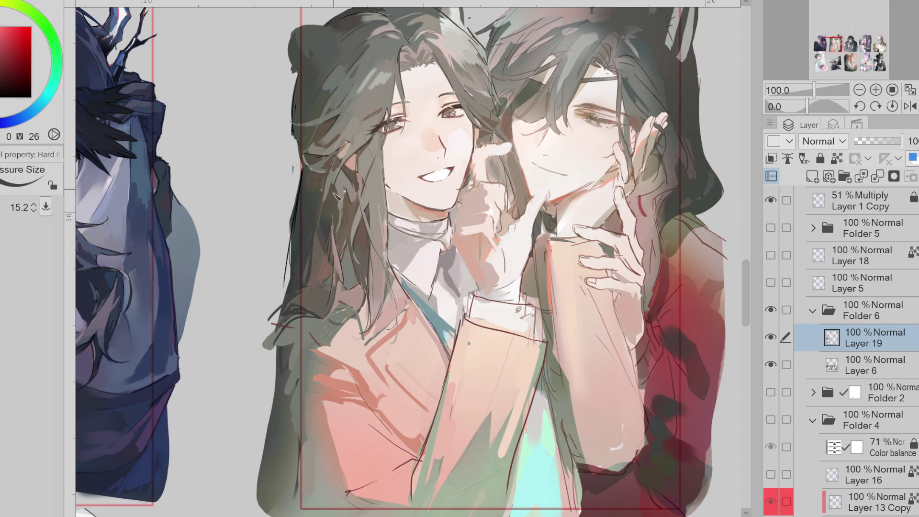
left_click(338, 185, "alt")
left_click(344, 192, "alt")
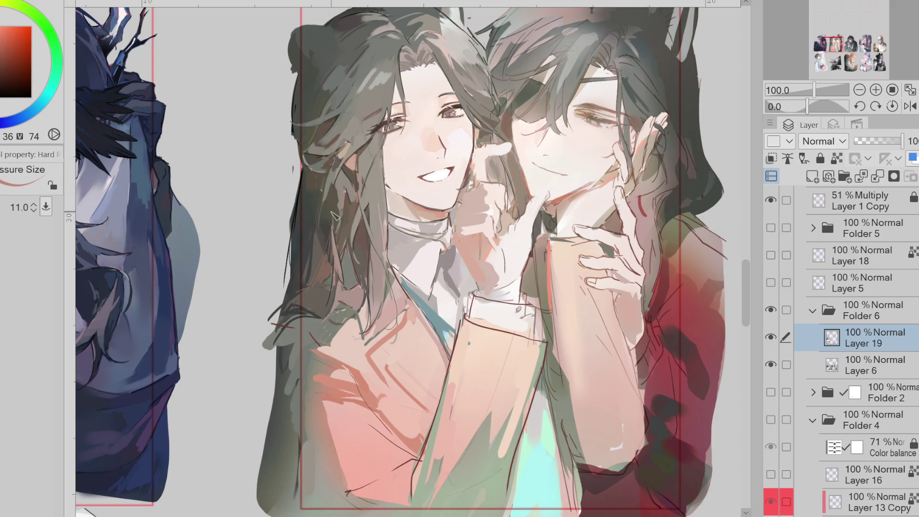
left_click(335, 216, "alt")
left_click(341, 272, "alt")
left_click(910, 105)
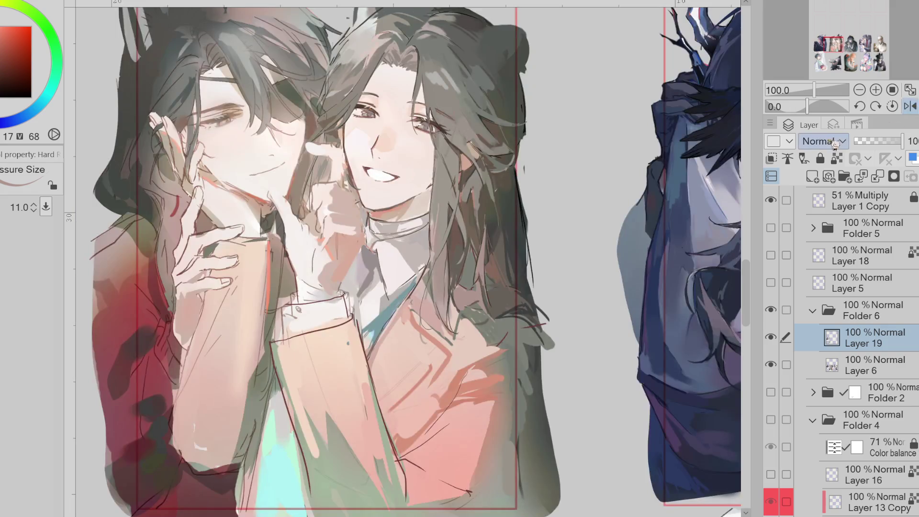
Step: Sample olive, orange and reddish hair tones, shrink the brush, and paint a pinkish stroke down the hair
left_click(490, 195, "alt")
left_click(503, 206, "alt")
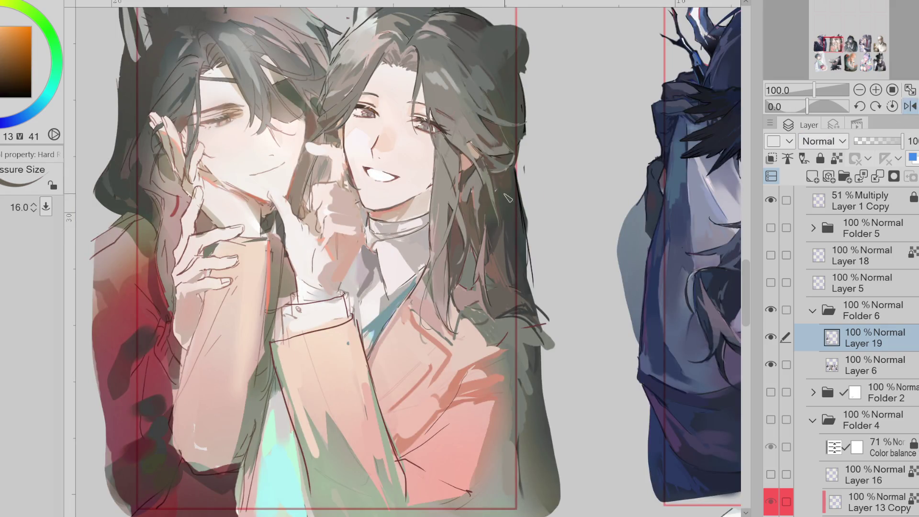
mouse_move(453, 278)
left_mouse_down()
mouse_move(437, 280)
mouse_move(443, 242)
mouse_move(431, 286)
left_mouse_up()
scroll(437, 279, "up", 1)
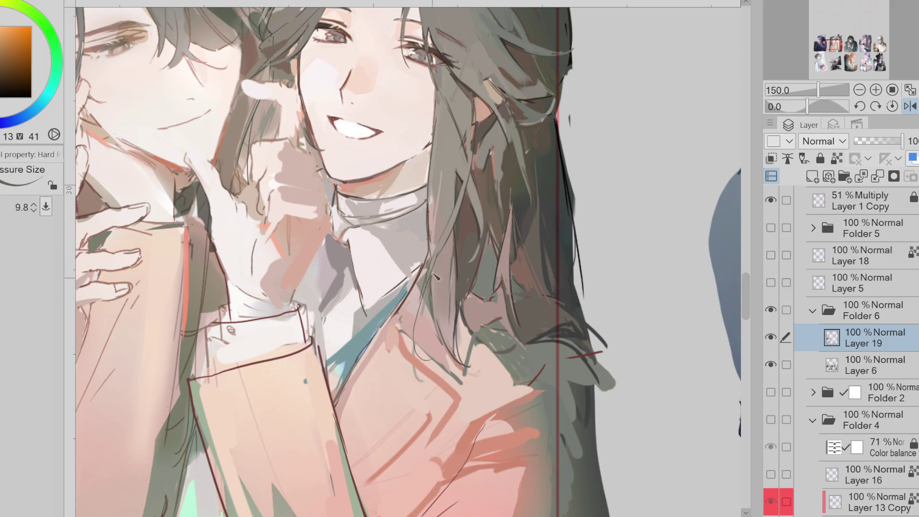
left_click(466, 254, "alt")
left_click_drag(462, 256, 459, 337)
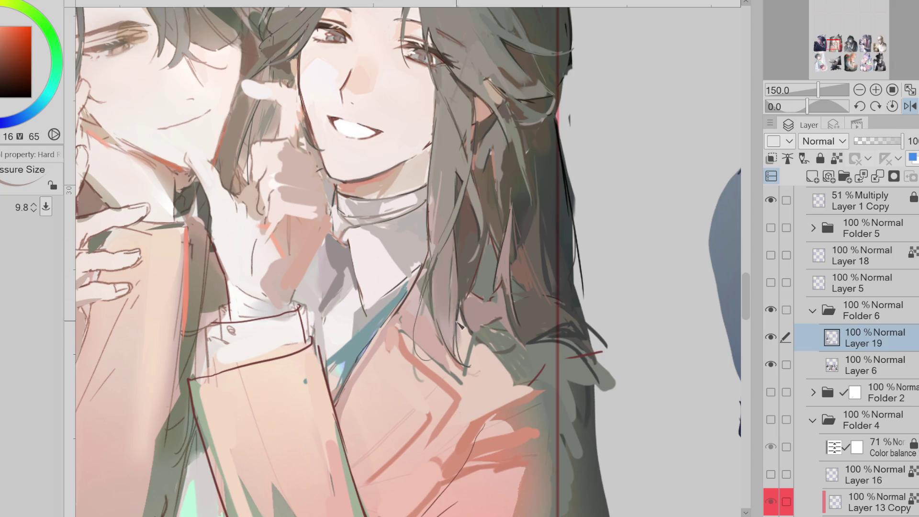
Step: Roughly double the brush size and paint a dark teal stroke along the hair's outer edge
left_click_drag(474, 253, 506, 278)
left_click_drag(530, 335, 539, 345)
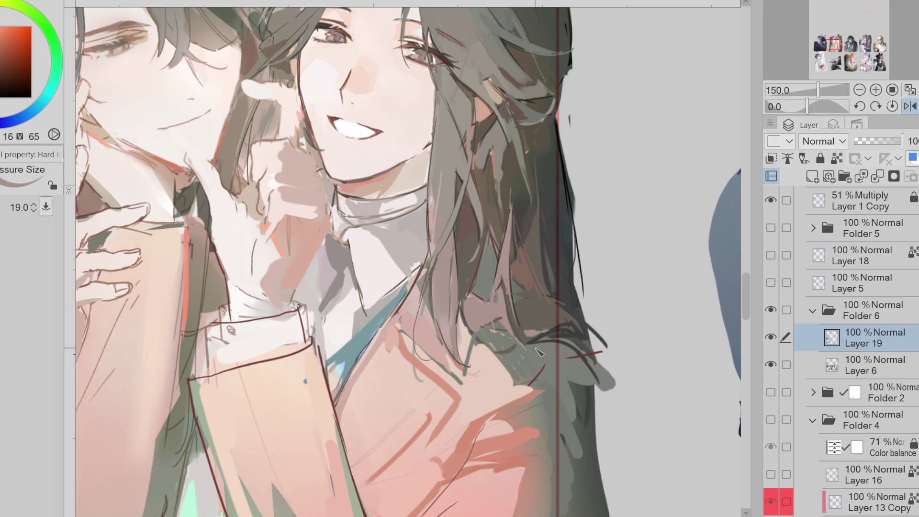
left_click(568, 243, "alt")
mouse_move(572, 225)
left_mouse_down()
mouse_move(587, 311)
mouse_move(600, 296)
left_mouse_up()
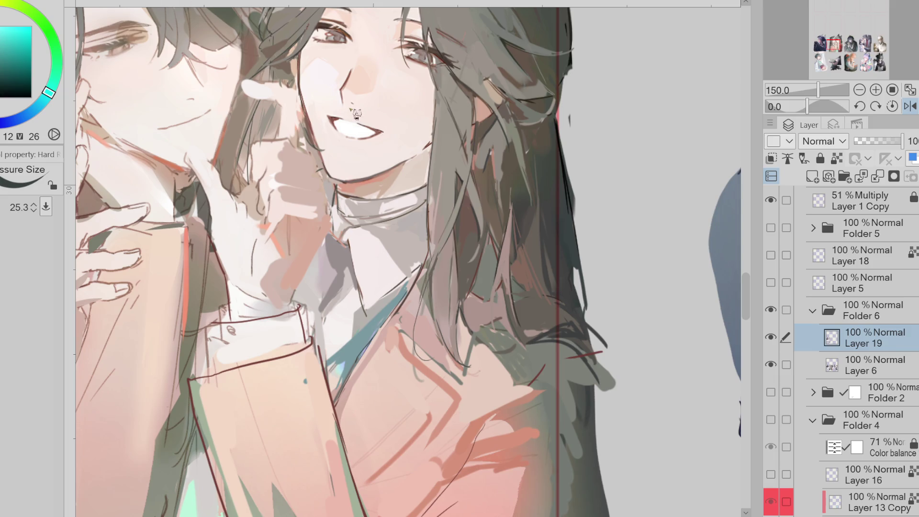
scroll(448, 139, "down", 1)
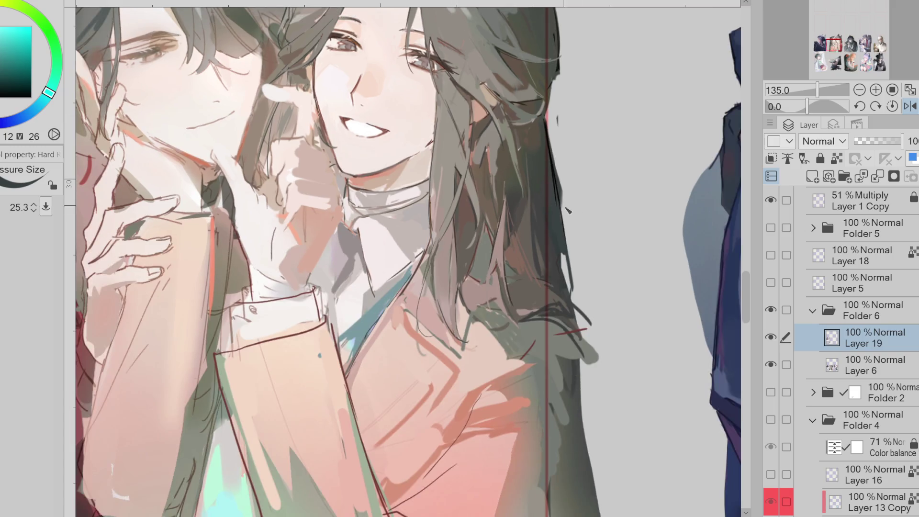
left_click_drag(750, 290, 749, 300)
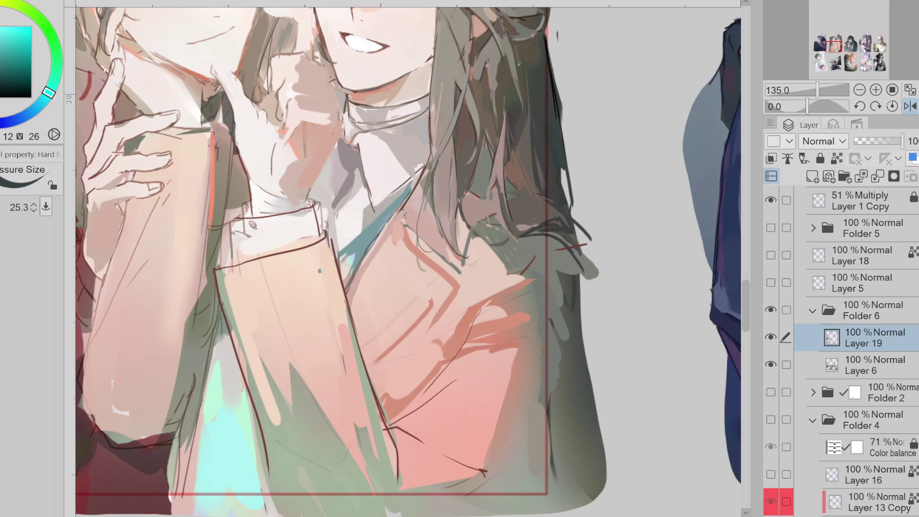
Step: Switch to light cyan, enlarge the brush to 35, and paint cyan letters 'P' and 'BRB' over the hair
key("x")
key("bracketright")
key("bracketright")
key("bracketright")
left_click_drag(458, 102, 457, 136)
mouse_move(491, 101)
left_mouse_down()
mouse_move(488, 137)
mouse_move(514, 138)
left_mouse_up()
left_click_drag(529, 101, 530, 139)
left_click_drag(529, 98, 532, 139)
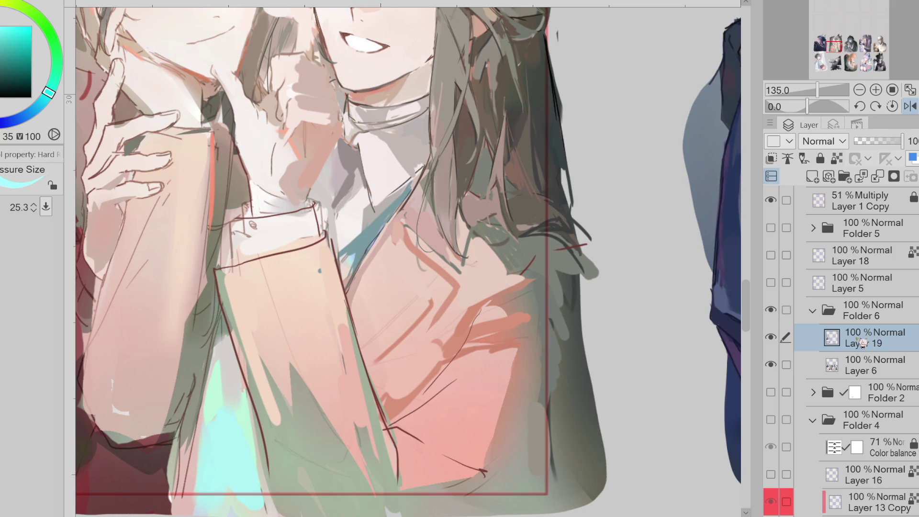
Step: Flip the canvas view horizontally back to its normal orientation
left_click(910, 106)
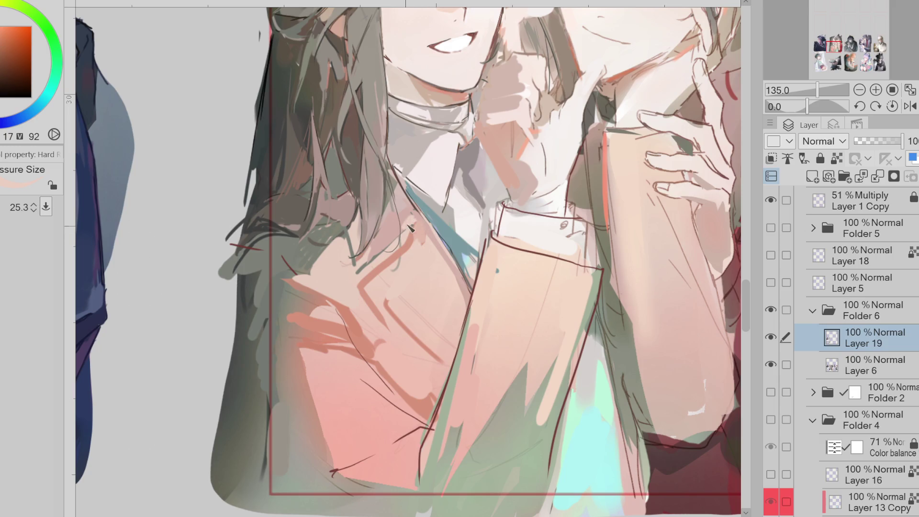
scroll(432, 343, "down", 3)
scroll(433, 343, "up", 2)
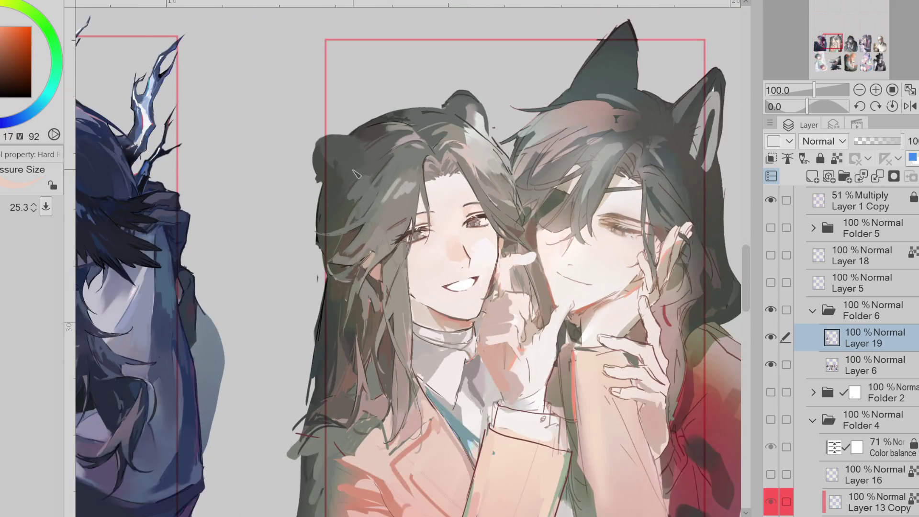
Step: Pick a dark red-orange, sample brown and greenish-grey hair tones, and slightly enlarge the brush
scroll(326, 230, "up", 2)
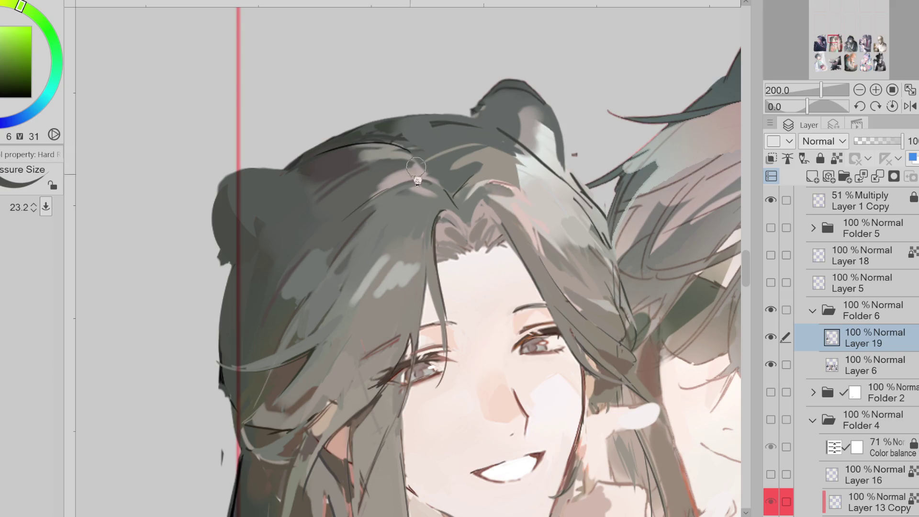
left_click(392, 156, "alt")
left_click_drag(391, 158, 390, 188)
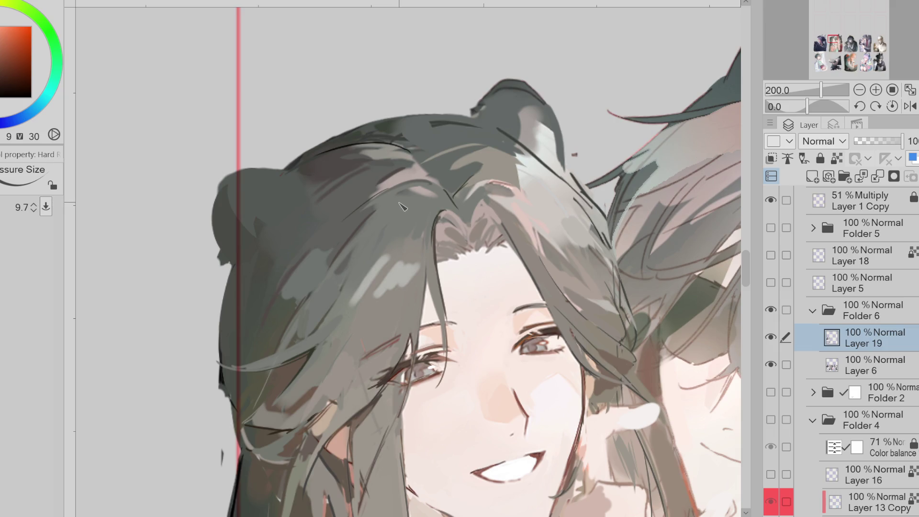
left_click(363, 140, "alt")
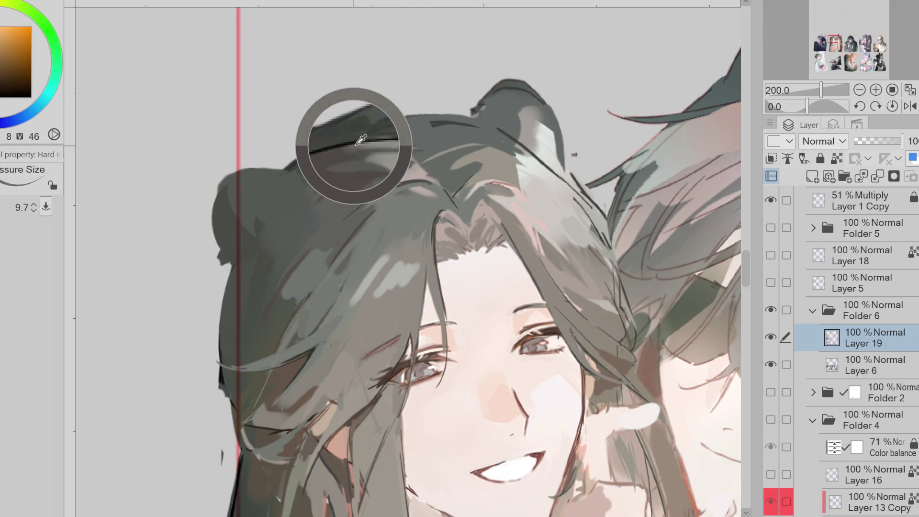
left_click(367, 137, "alt")
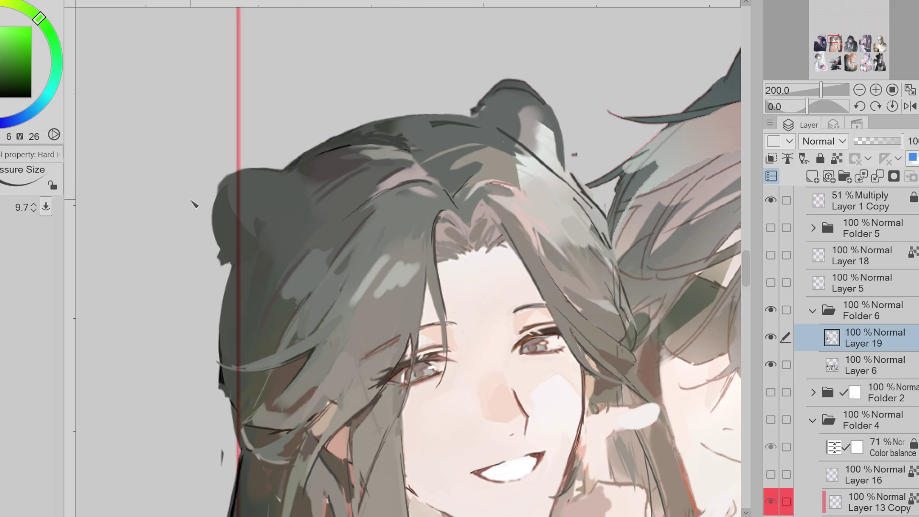
left_click_drag(282, 350, 277, 367)
mouse_move(428, 268)
left_mouse_down()
mouse_move(421, 287)
mouse_move(433, 287)
mouse_move(407, 290)
mouse_move(421, 279)
mouse_move(381, 293)
left_mouse_up()
Step: Paint a widened dark-orange streak on the hair and show the Layer 19 paint-over again
left_click(440, 253, "alt")
left_click(422, 268, "alt")
left_click(416, 288, "alt")
left_click(407, 267, "alt")
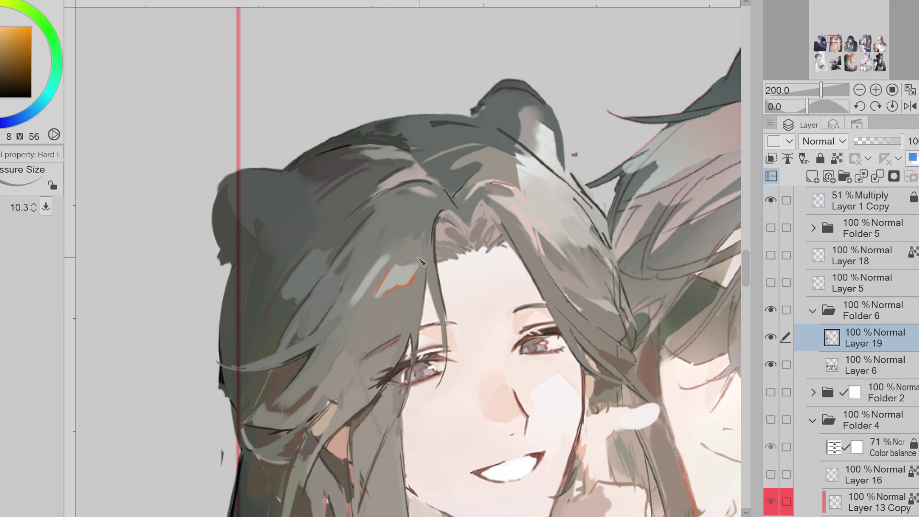
left_click(390, 264, "alt")
left_click(391, 261, "alt")
left_click(368, 273, "alt")
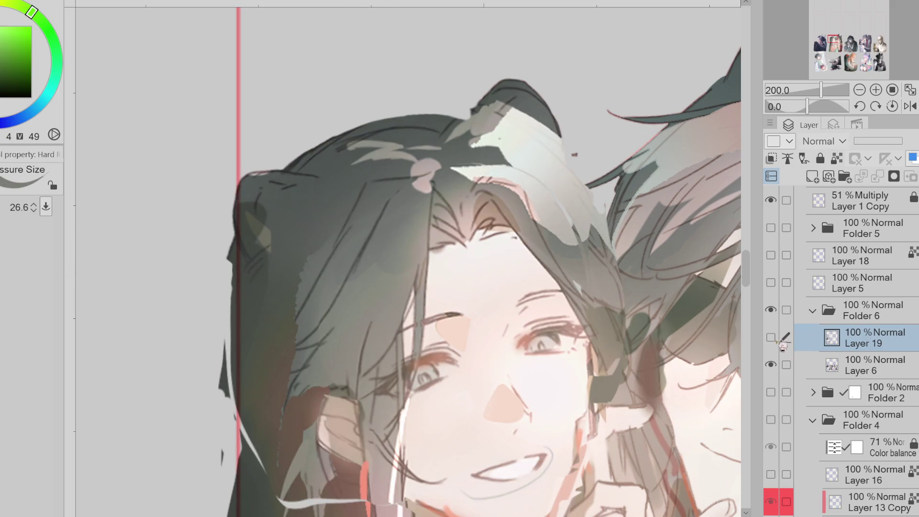
left_click(436, 237, "alt")
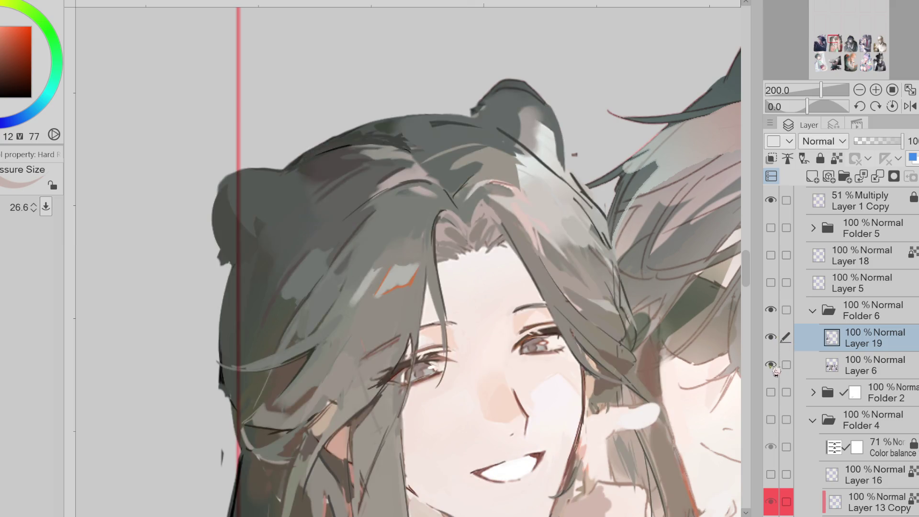
Step: Add a short pink stroke and a small orange stroke to the hair near the forehead
left_click(439, 192, "alt")
mouse_move(430, 193)
left_mouse_down()
mouse_move(412, 194)
mouse_move(420, 181)
mouse_move(450, 192)
left_mouse_up()
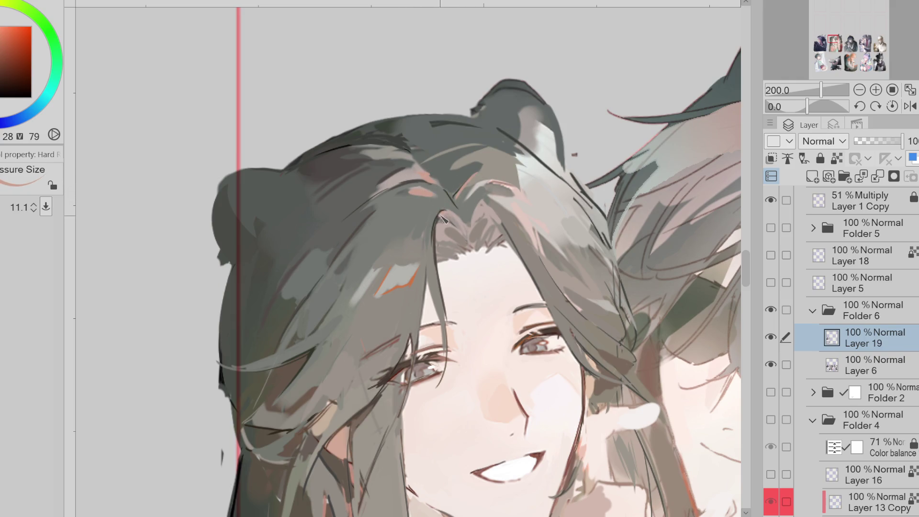
left_click(378, 285, "alt")
left_click_drag(374, 267, 382, 274)
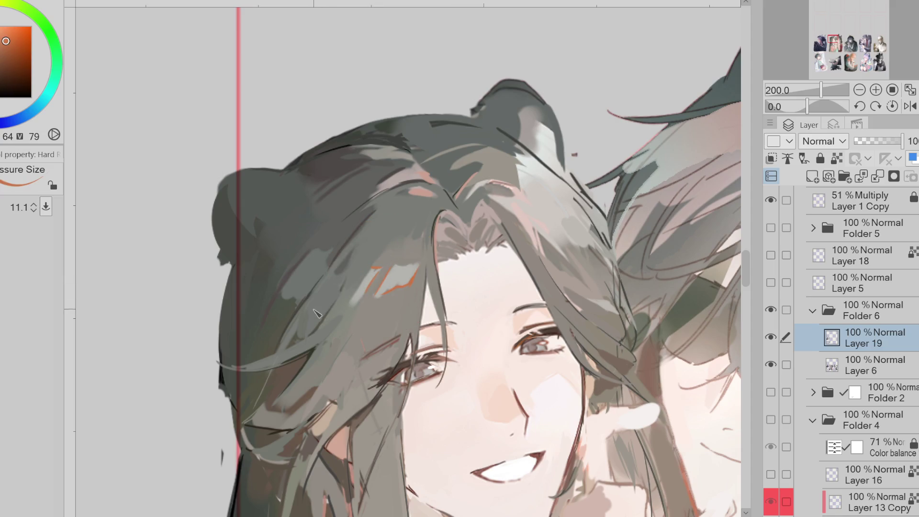
left_click(300, 336, "alt")
left_click(297, 337, "alt")
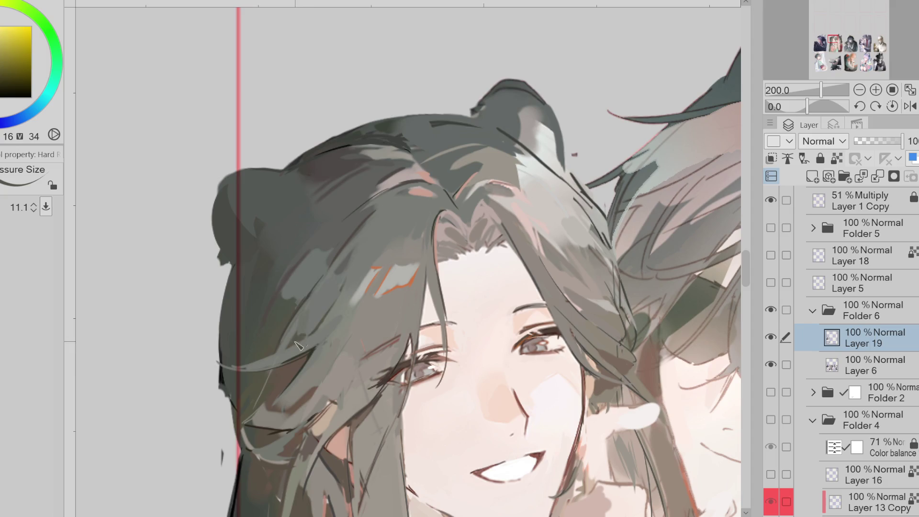
scroll(747, 270, "down", 5)
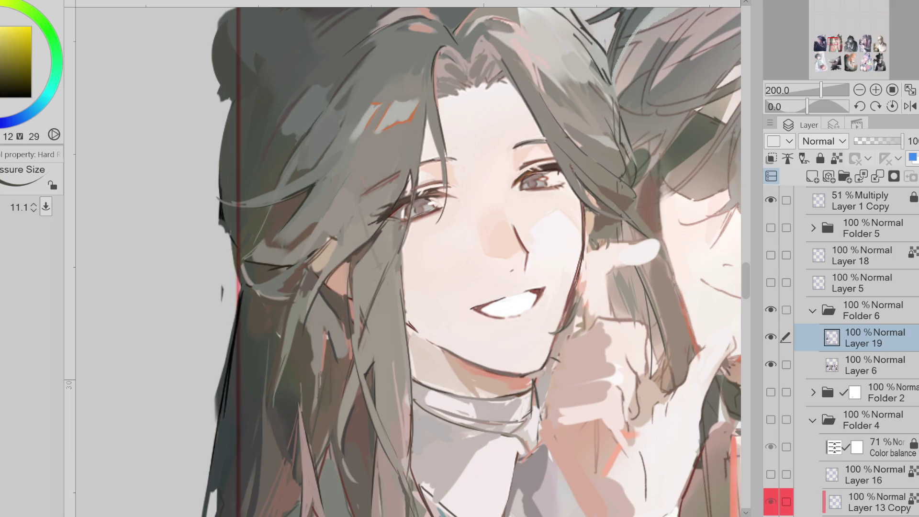
Step: Paint a thin dark strand beside the cheek, then sample several browns and enlarge the brush
left_click_drag(320, 273, 309, 311)
left_click(318, 274, "alt")
left_click(334, 255, "alt")
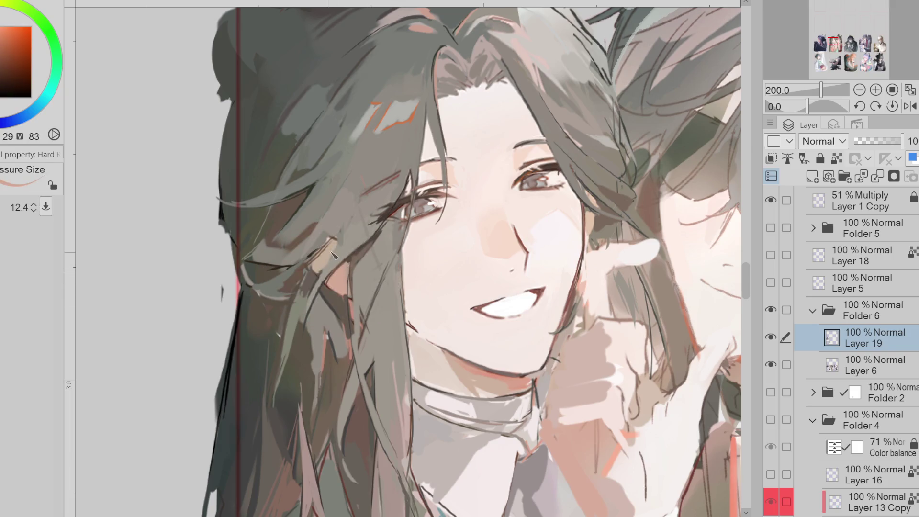
left_click(333, 248, "alt")
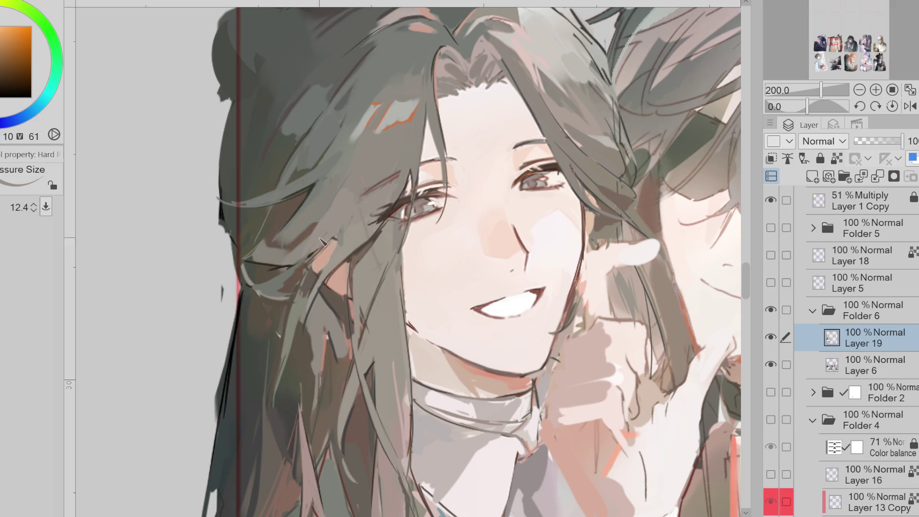
left_click(315, 266, "alt")
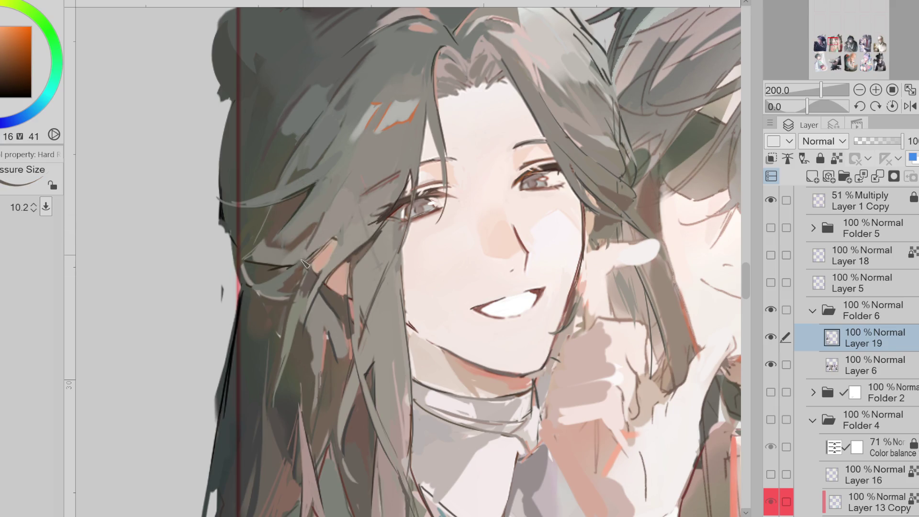
left_click(316, 223, "alt")
key("bracketright")
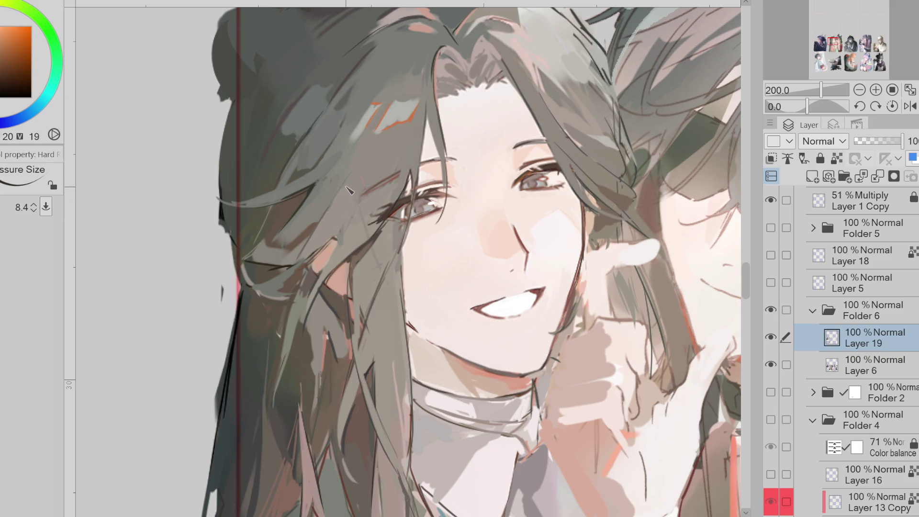
mouse_move(351, 188)
left_mouse_down()
mouse_move(287, 163)
mouse_move(278, 206)
mouse_move(297, 199)
mouse_move(292, 223)
left_mouse_up()
Step: Refine the side hair with lighter browns, orange-browns and red-oranges, adjusting brush size between strokes
left_click(259, 247, "alt")
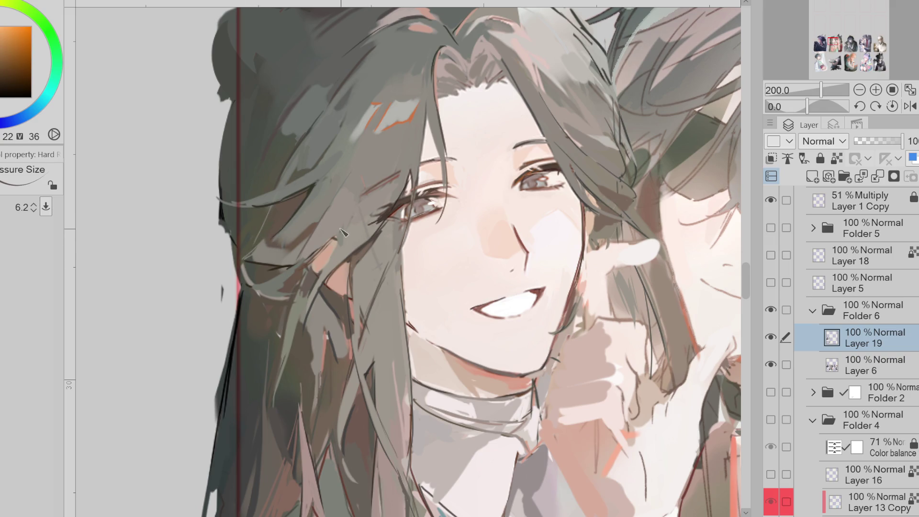
left_click(152, 147, "alt")
key("bracketright")
key("bracketleft")
key("bracketright")
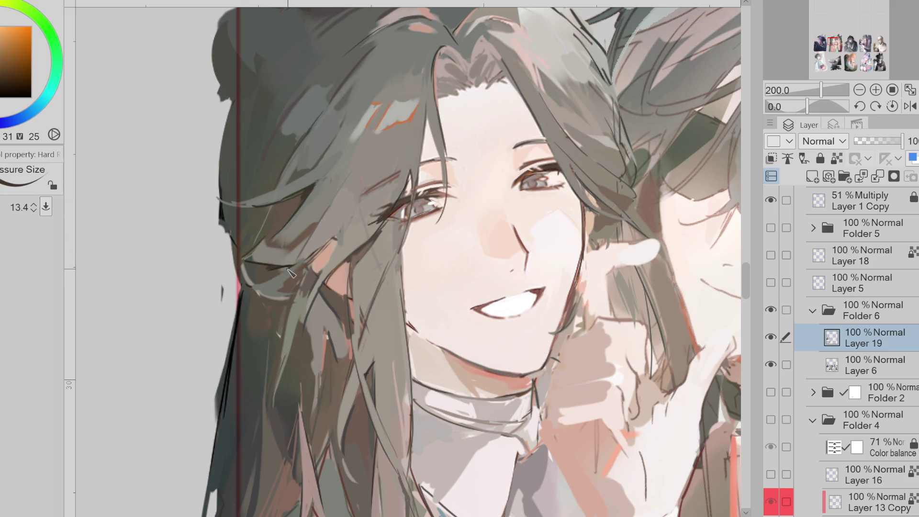
left_click(307, 254, "alt")
left_click(276, 276, "alt")
key("bracketleft")
left_click(322, 244, "alt")
left_click(322, 241, "alt")
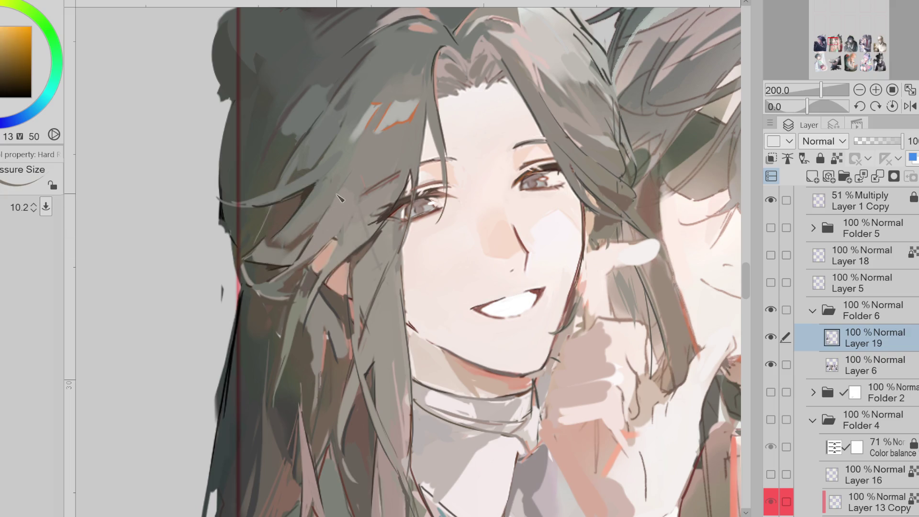
key("bracketright")
key("bracketright")
left_click(270, 242, "alt")
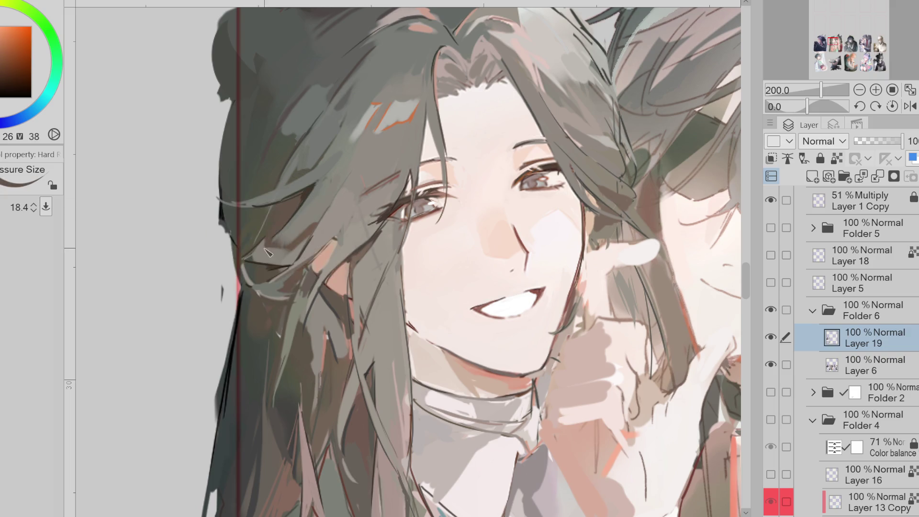
left_click(293, 244, "alt")
Step: Add brownish-yellow, dark green and grey strands beside the cheek at varied brush sizes
key("bracketleft")
key("bracketleft")
key("bracketleft")
left_click(258, 261, "alt")
key("bracketright")
left_click(272, 249, "alt")
left_click(288, 232, "alt")
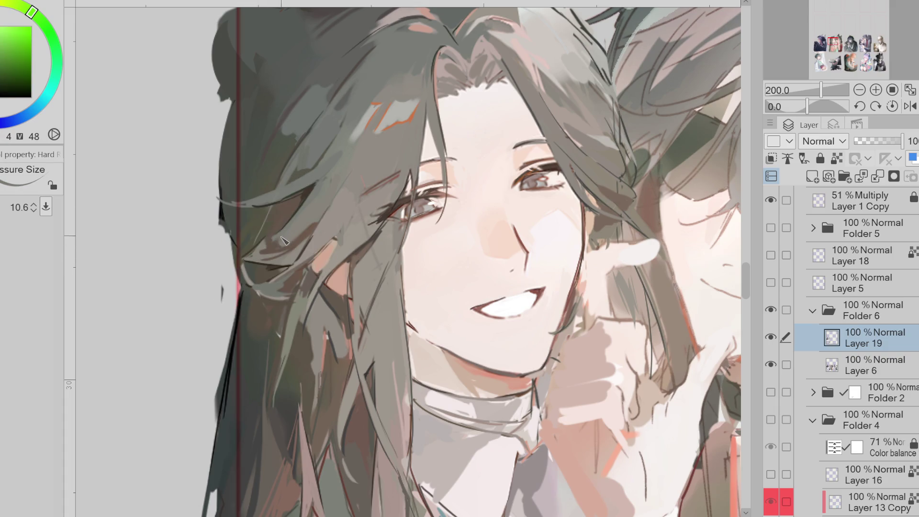
left_click(279, 240, "alt")
key("bracketleft")
key("bracketleft")
key("bracketleft")
left_click(293, 196, "alt")
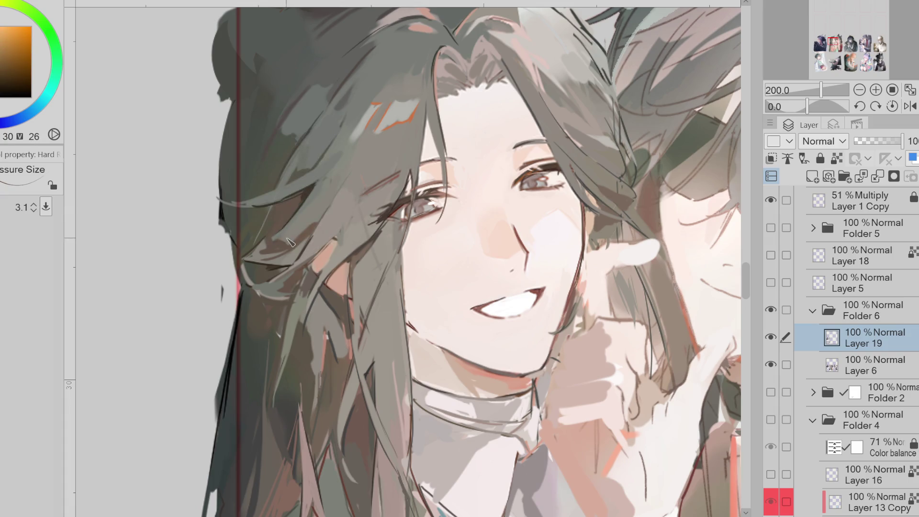
key("bracketright")
key("bracketright")
key("bracketright")
key("bracketleft")
left_click(312, 277, "alt")
key("bracketright")
key("bracketright")
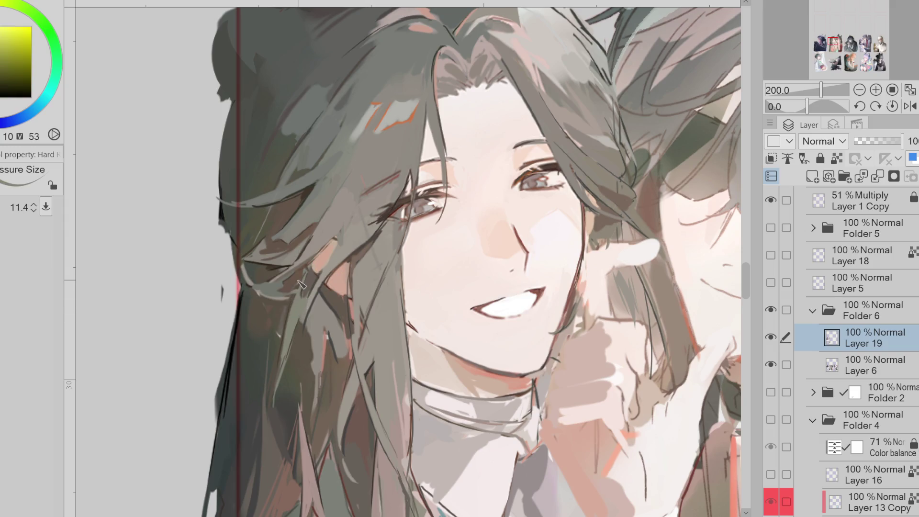
scroll(400, 252, "down", 3)
Step: Sample warm, red-orange, olive and green-grey hair tones around the temple, resizing the brush
scroll(338, 267, "up", 3)
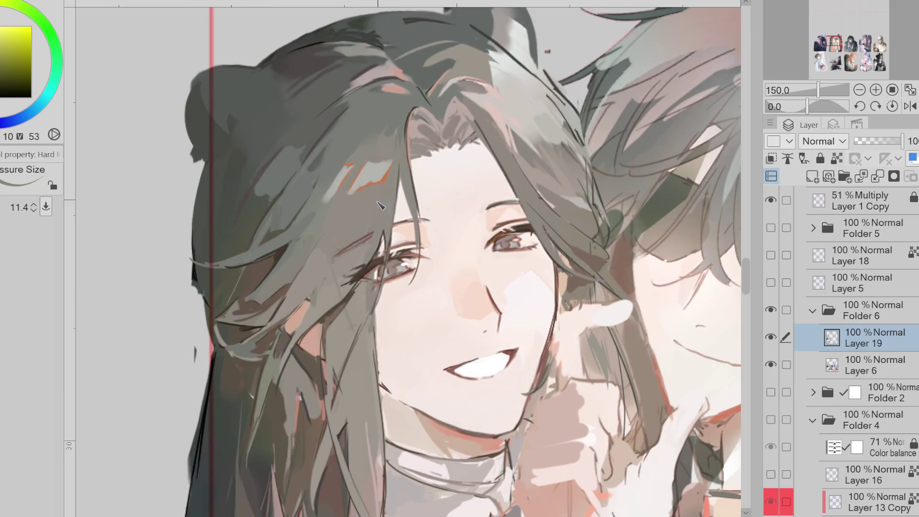
left_click(338, 267, "alt")
key("bracketright")
key("bracketright")
key("bracketleft")
key("bracketleft")
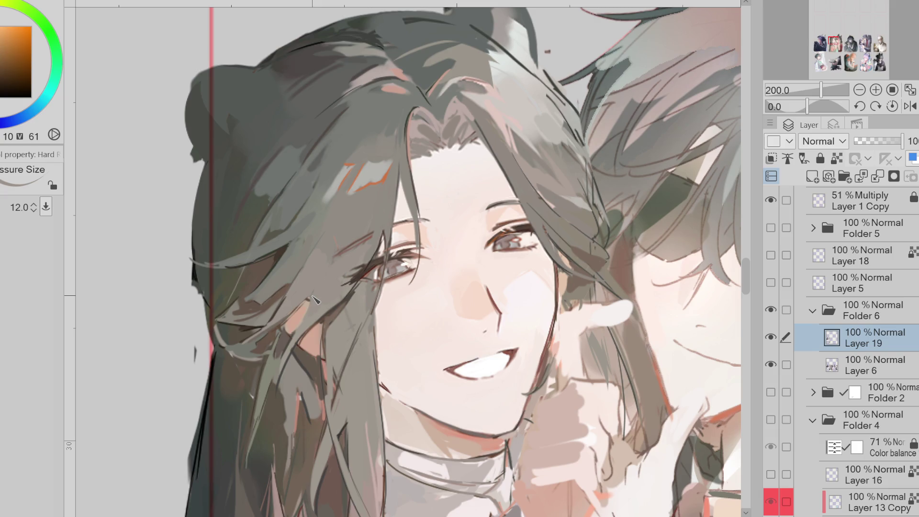
left_click(291, 321, "alt")
key("bracketleft")
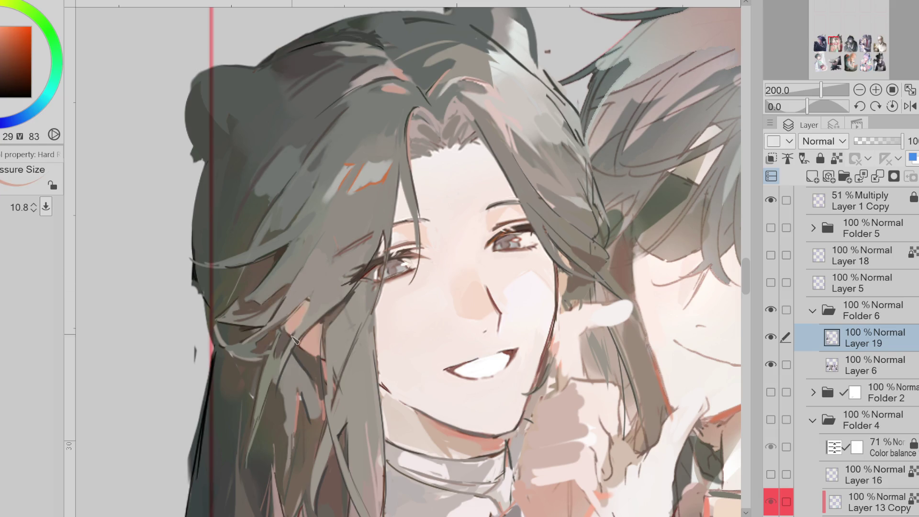
left_click(324, 324, "alt")
left_click(296, 354, "alt")
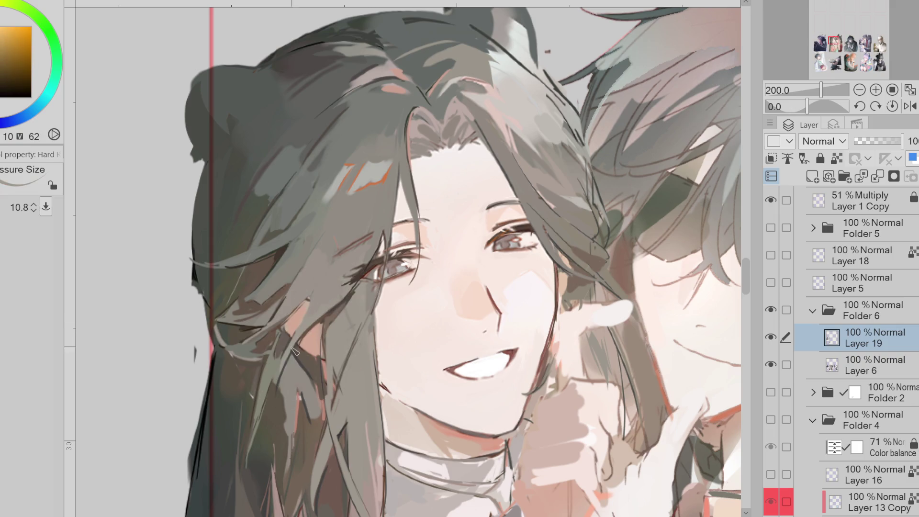
left_click(275, 388, "alt")
left_click(256, 412, "alt")
key("bracketright")
key("bracketright")
key("bracketright")
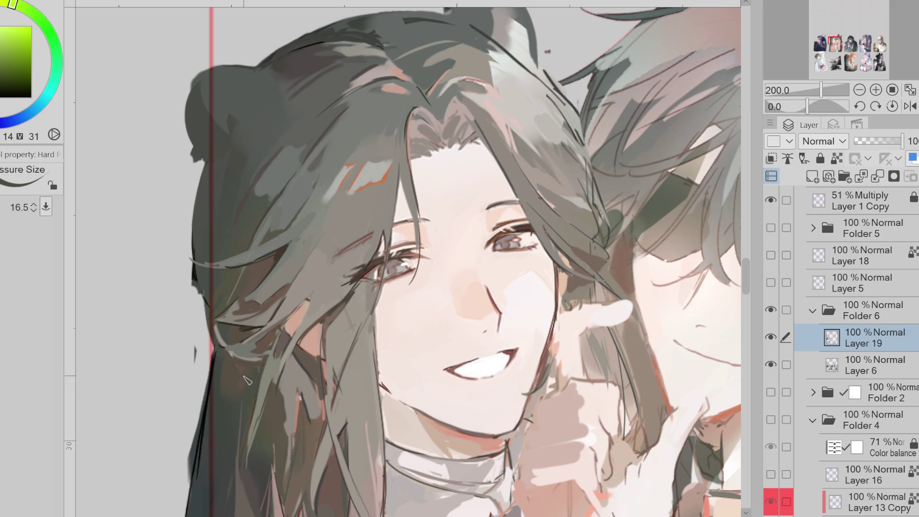
Step: Shade the crown and temple hair with warm orange and dark grey-green tones
left_click(250, 377, "alt")
left_click(235, 409, "alt")
key("bracketright")
key("bracketright")
left_click(222, 406, "alt")
key("bracketleft")
key("bracketleft")
key("bracketleft")
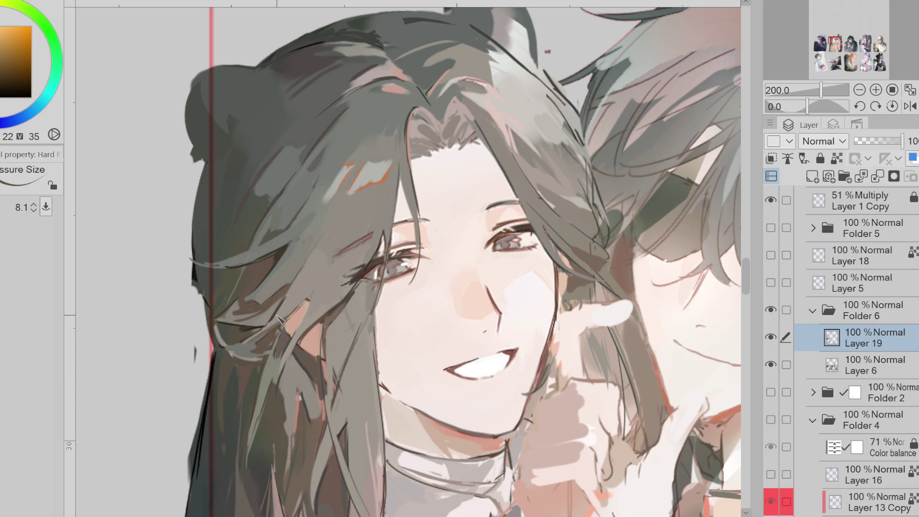
left_click(268, 180, "alt")
key("bracketright")
key("bracketright")
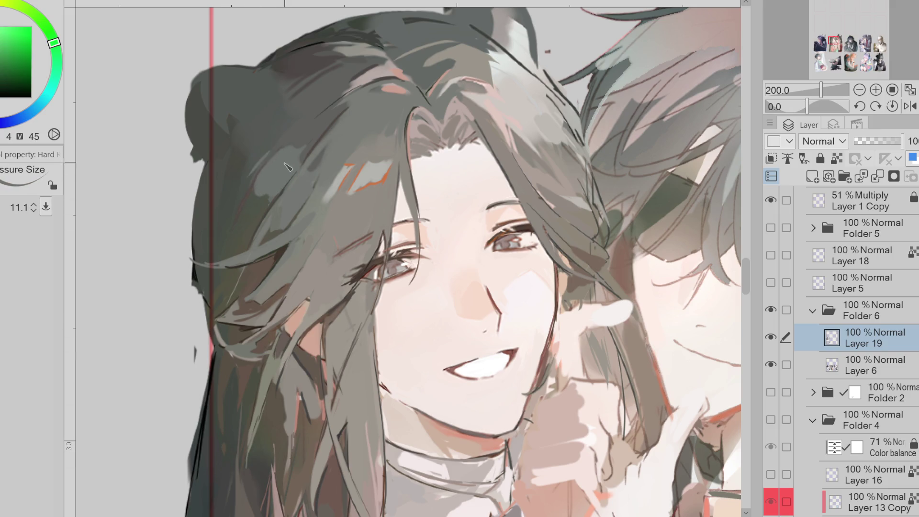
left_click(312, 147, "alt")
key("bracketleft")
key("bracketleft")
key("bracketleft")
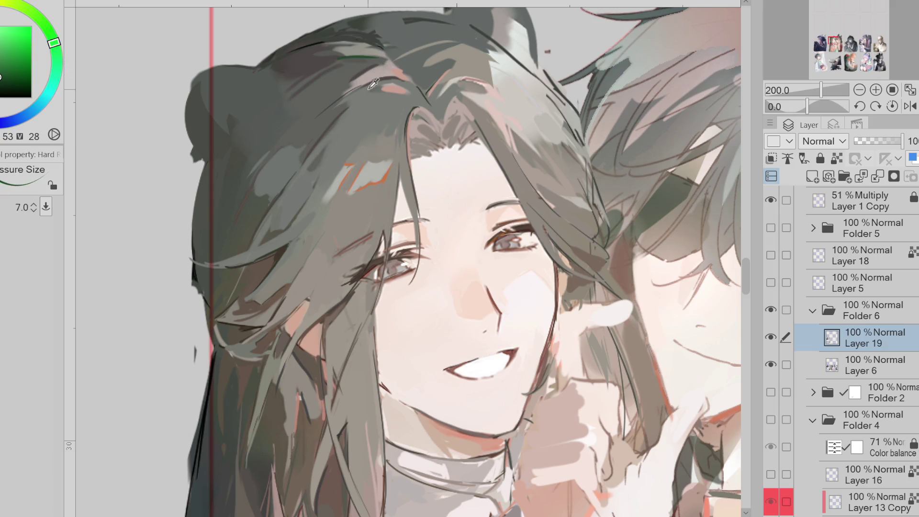
key("bracketright")
key("bracketright")
key("bracketright")
Step: Paint a faint pink blush near the eyebrow with the Pen sub-tool using warm skin tones
left_click(366, 317, "alt")
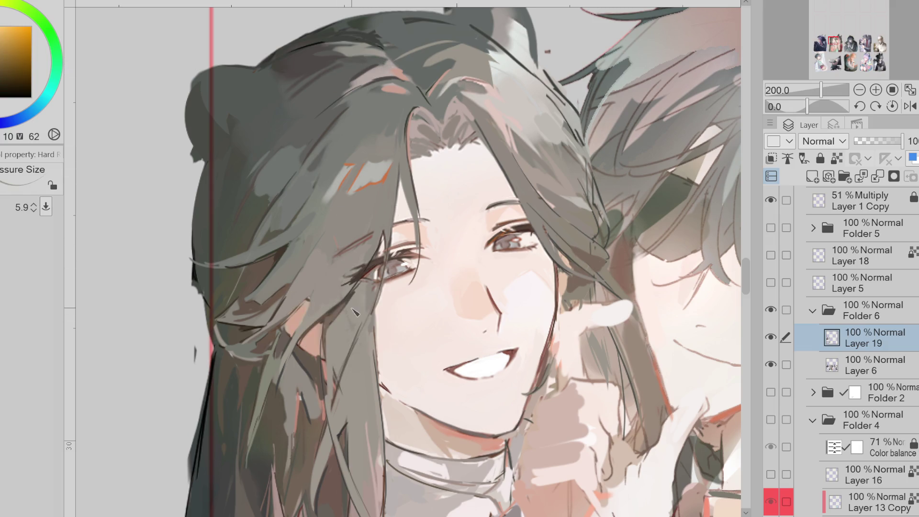
left_click(345, 279, "alt")
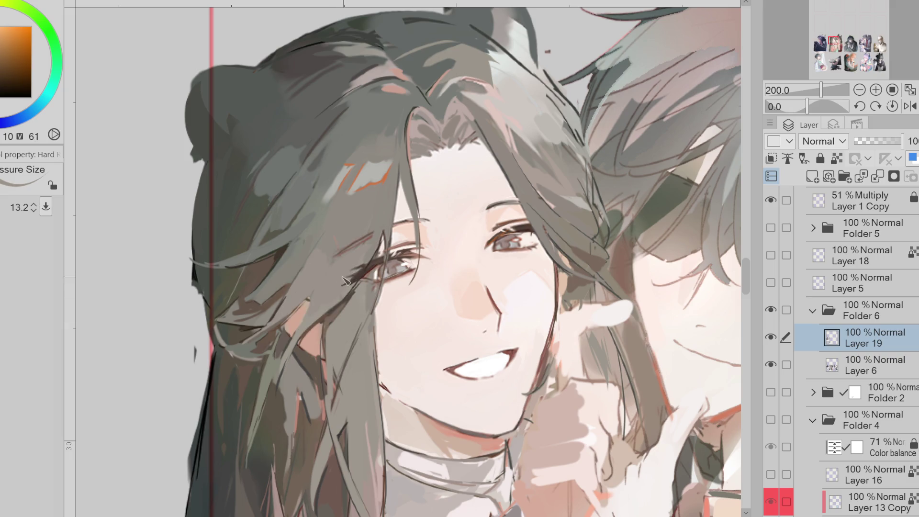
left_click(332, 248, "alt")
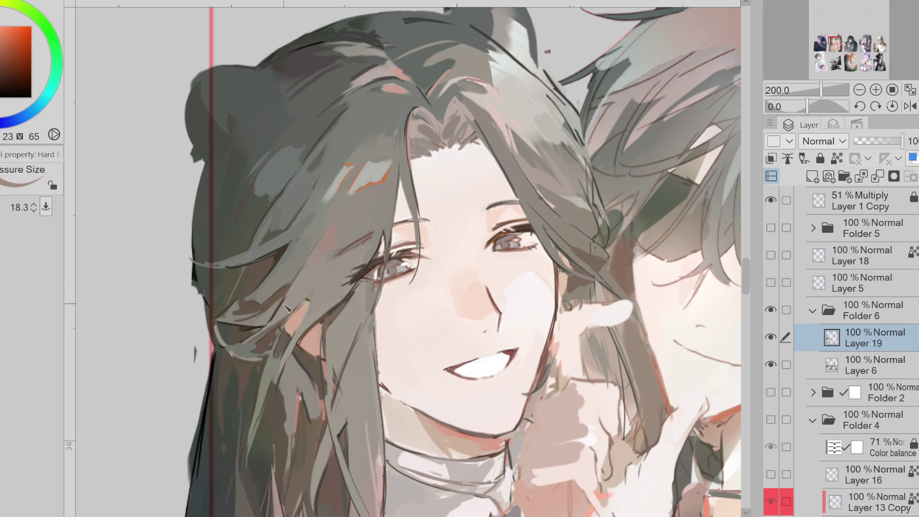
key("p")
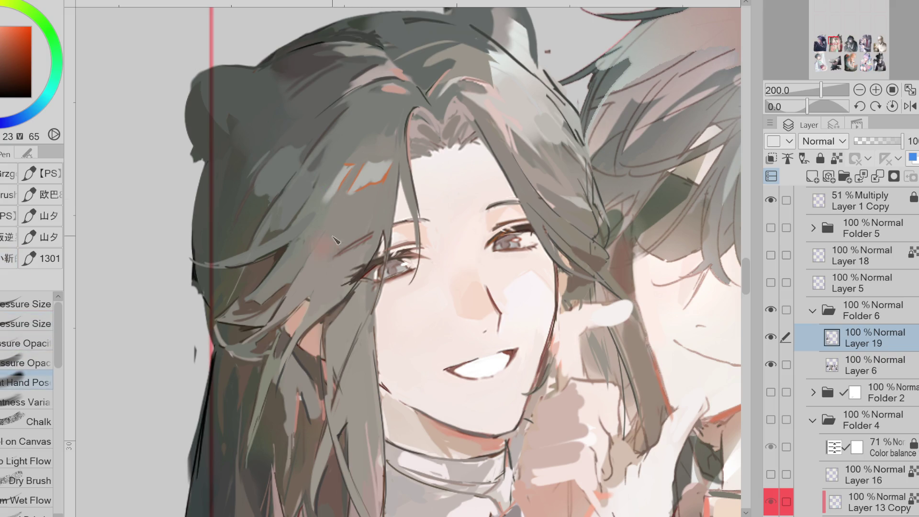
left_click(335, 249, "alt")
left_click_drag(352, 206, 357, 222)
left_click(338, 256, "alt")
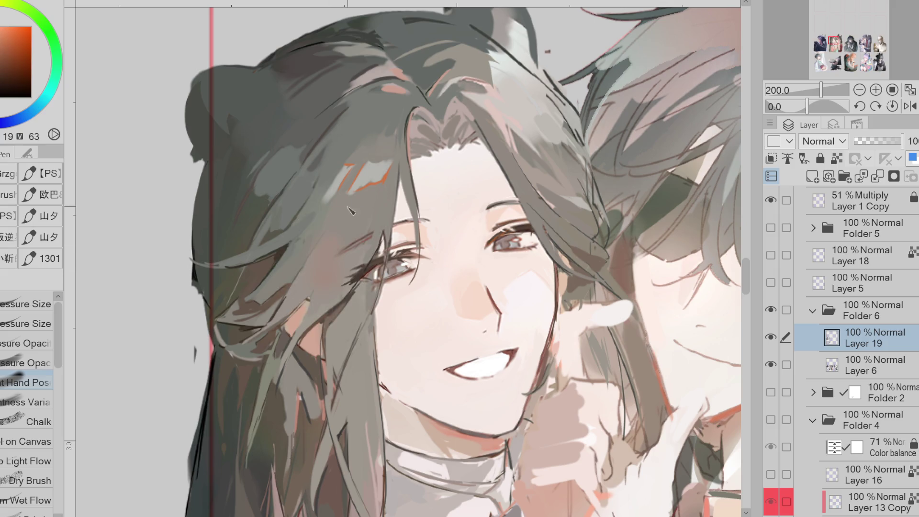
left_click(335, 247, "alt")
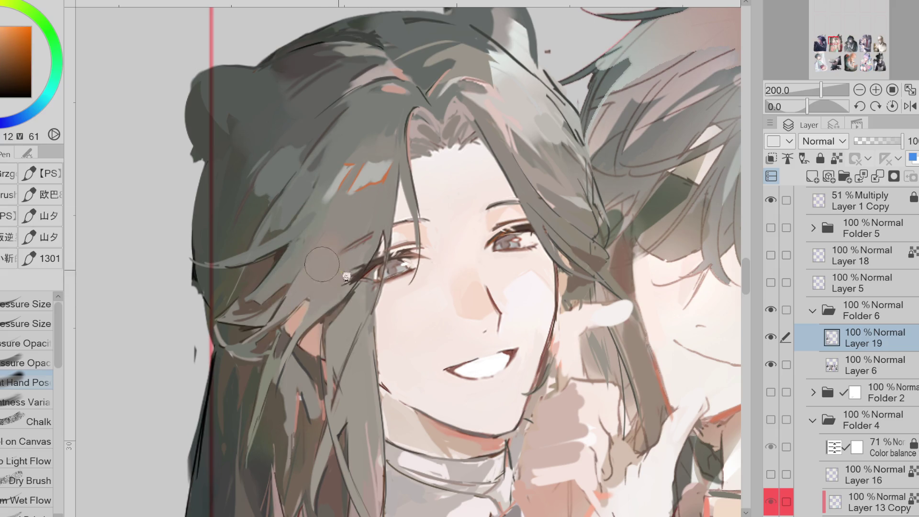
left_click(329, 235, "alt")
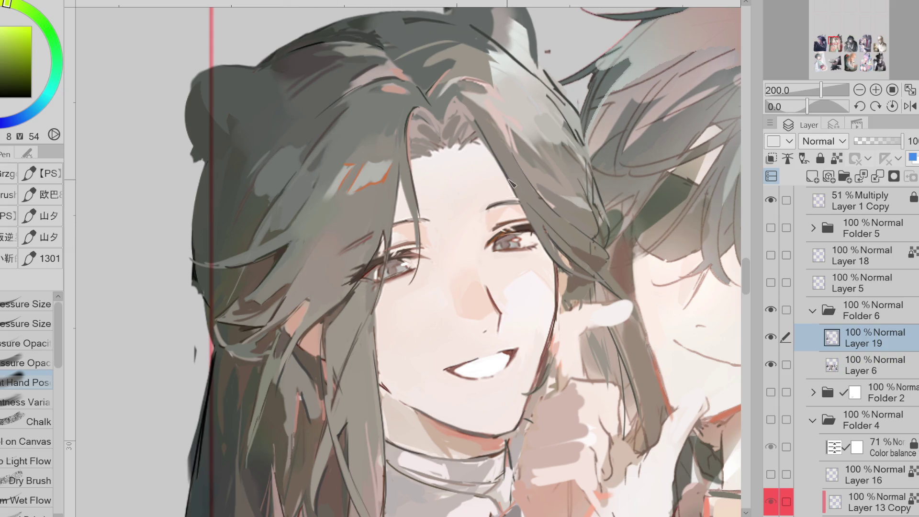
left_click(395, 126, "alt")
key("g")
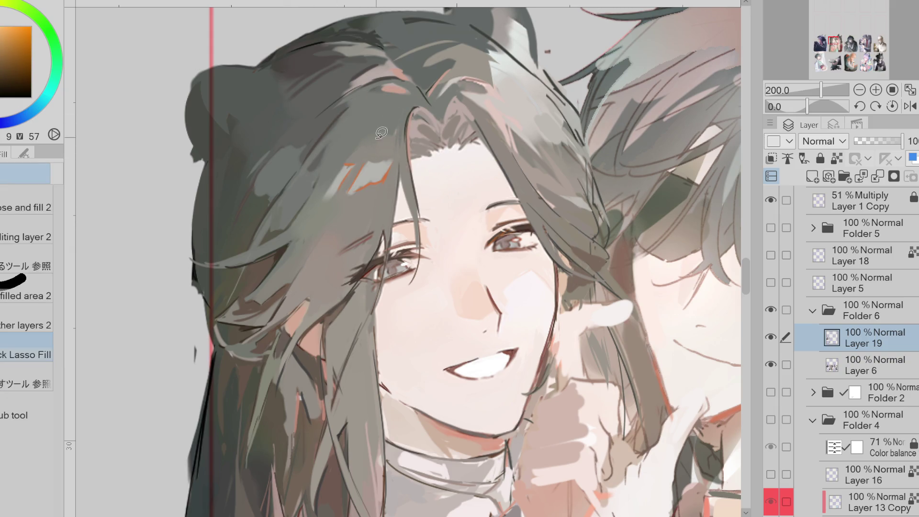
left_click(402, 124, "alt")
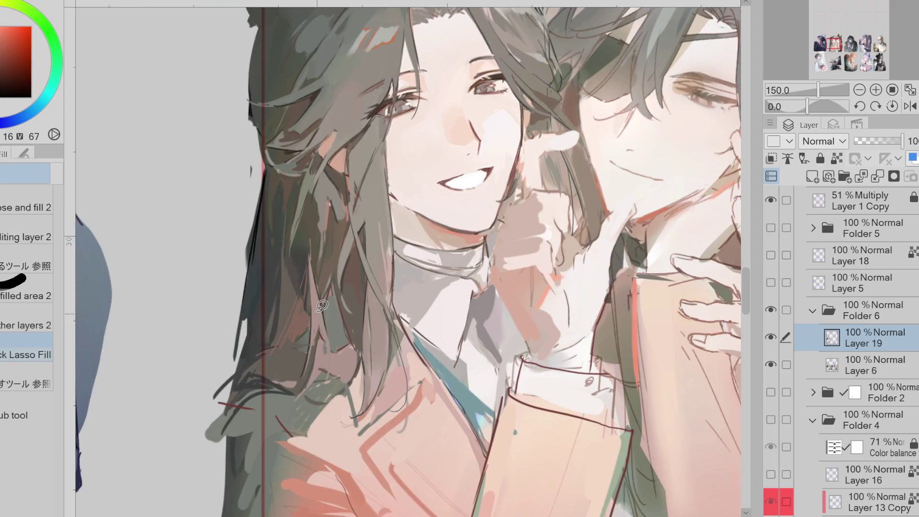
Step: With the Pressure Size pen and a dark brown, paint two thin strands down the hair's left edge
key("p")
left_click(26, 324)
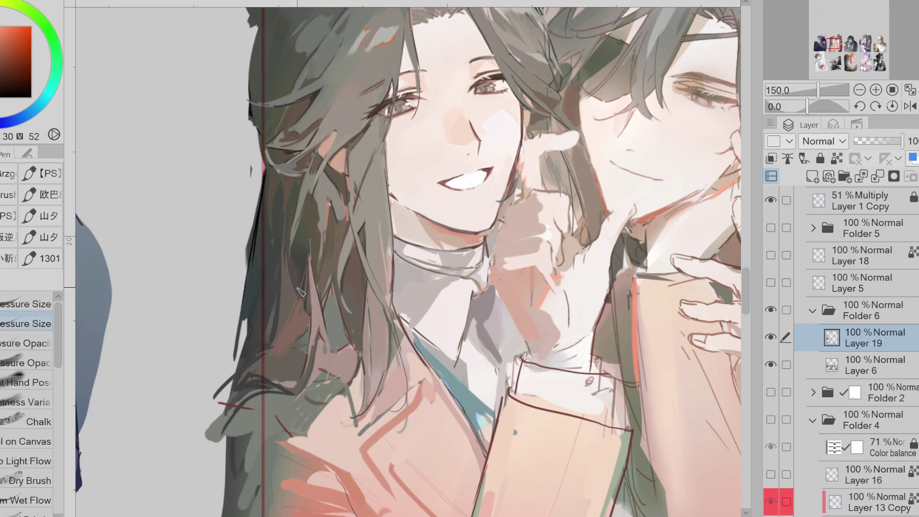
left_click(274, 315, "alt")
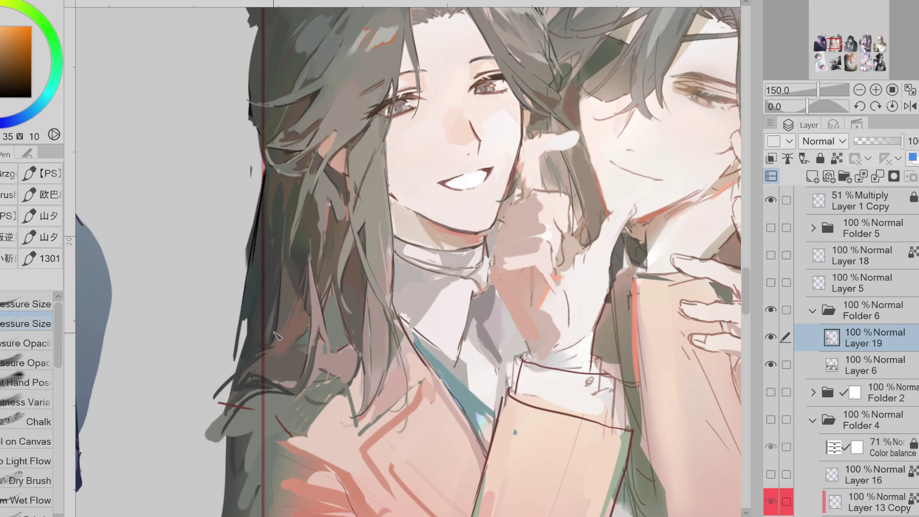
left_click(4, 78)
left_click_drag(249, 319, 233, 378)
left_click_drag(330, 326, 329, 380)
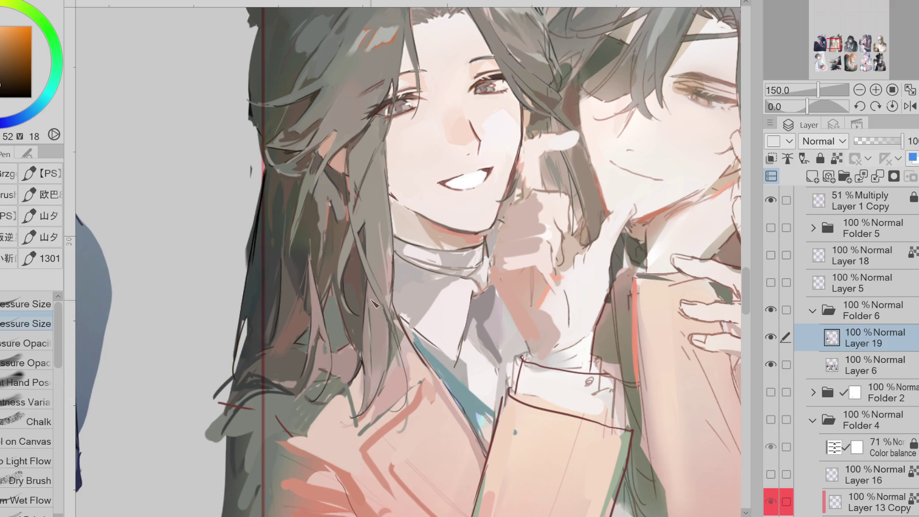
left_click(328, 202, "alt")
left_click(318, 161, "alt")
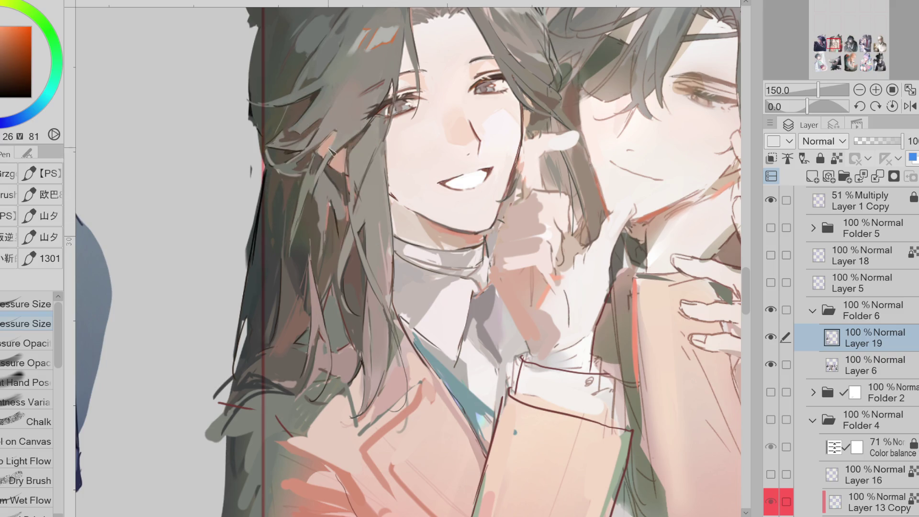
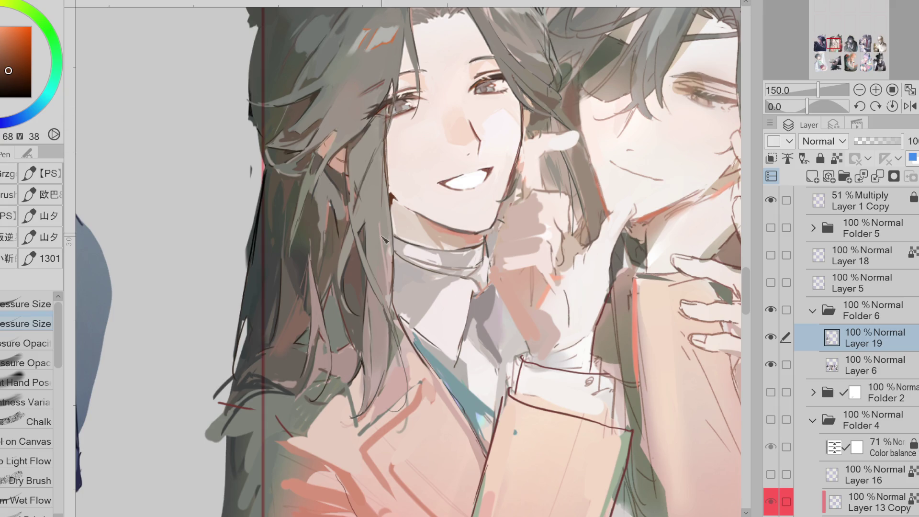
Step: Sample hair tones from greyish yellow-brown to orange, and switch to a pressure-opacity brush
left_click(344, 289, "alt")
left_click(328, 349, "alt")
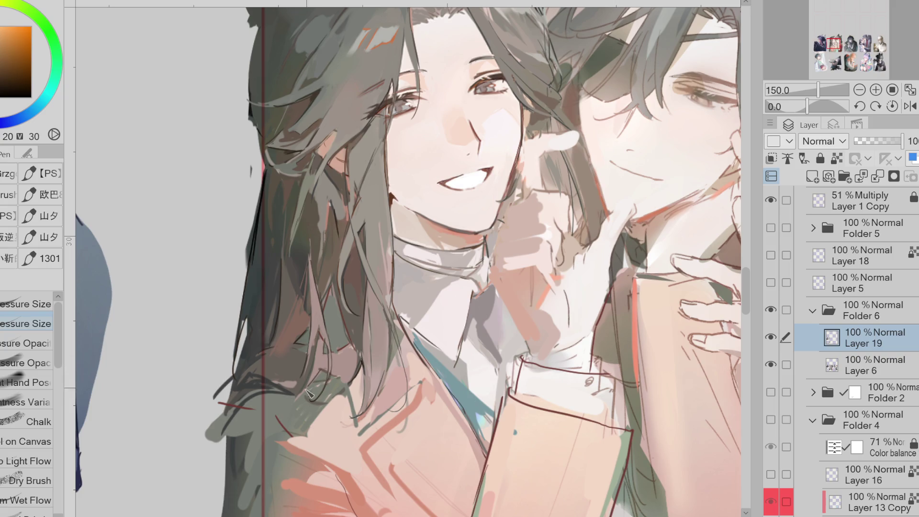
left_click(248, 386, "alt")
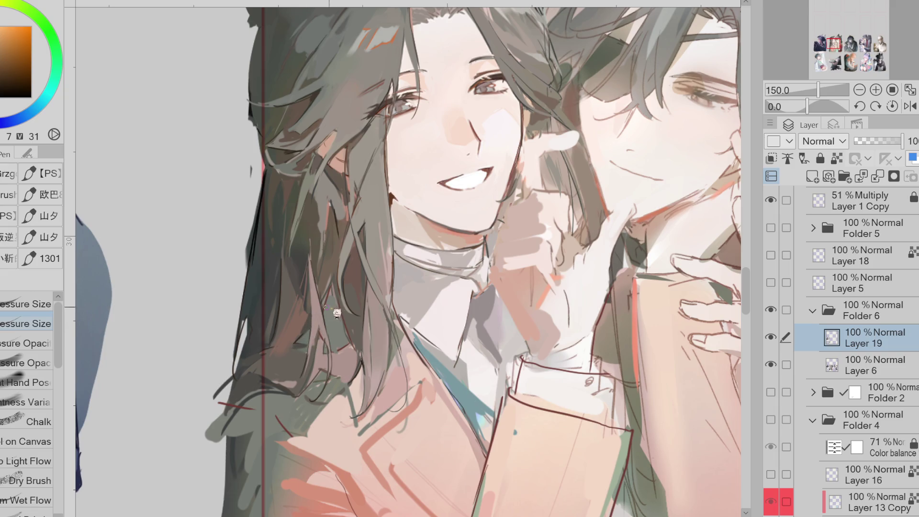
left_click(331, 253, "alt")
left_click(331, 238, "alt")
left_click(327, 166, "alt")
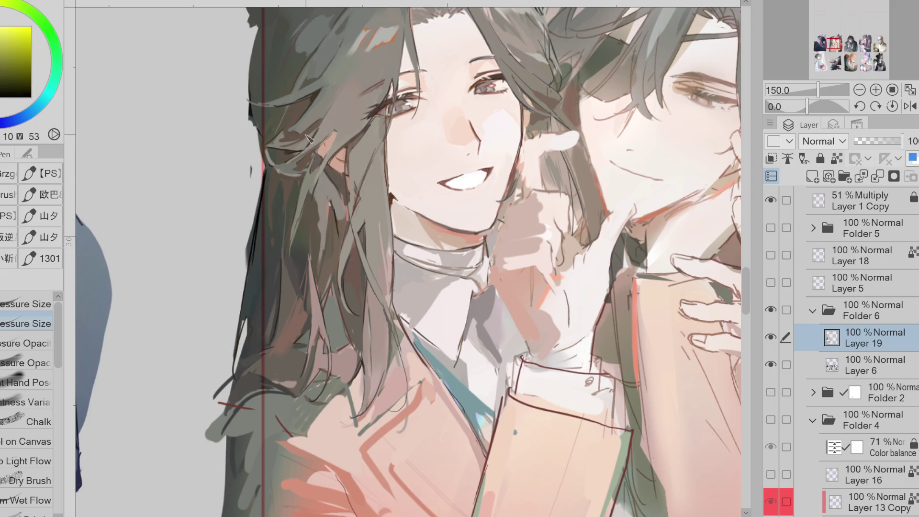
scroll(293, 221, "down", 2)
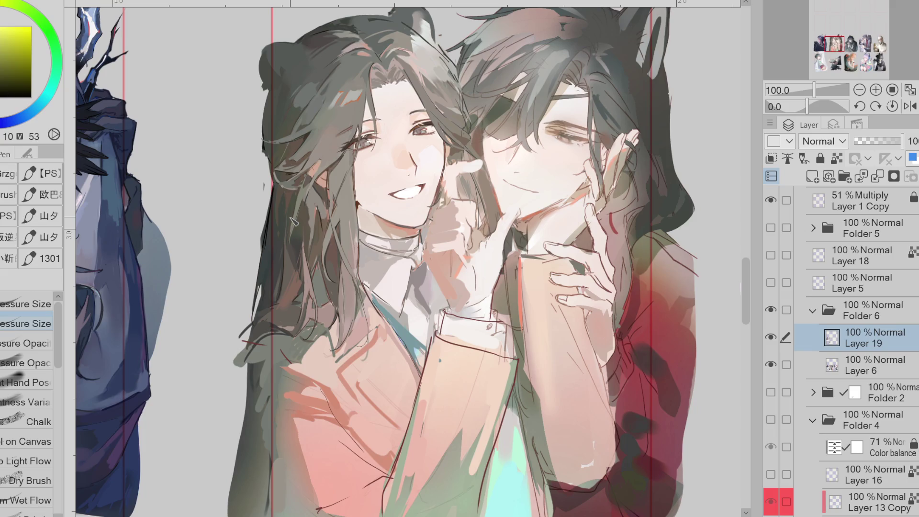
key("period")
key("period")
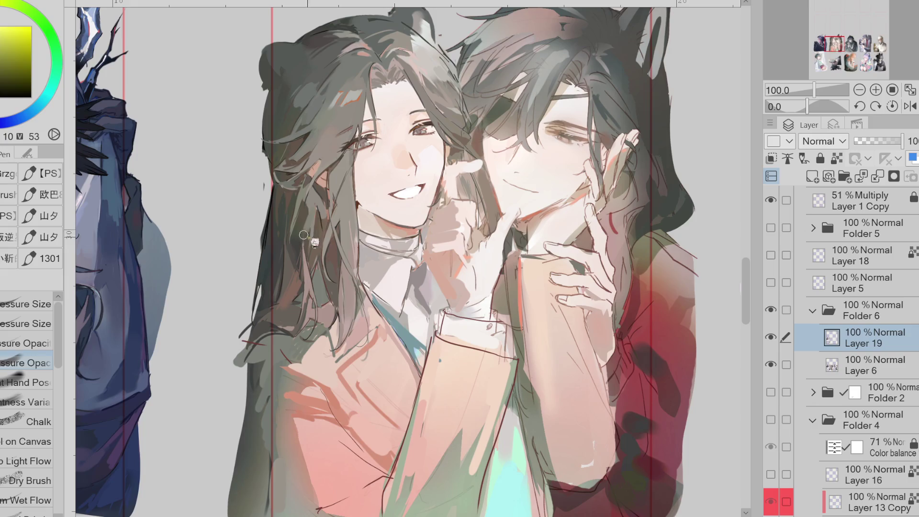
left_click(307, 263, "alt")
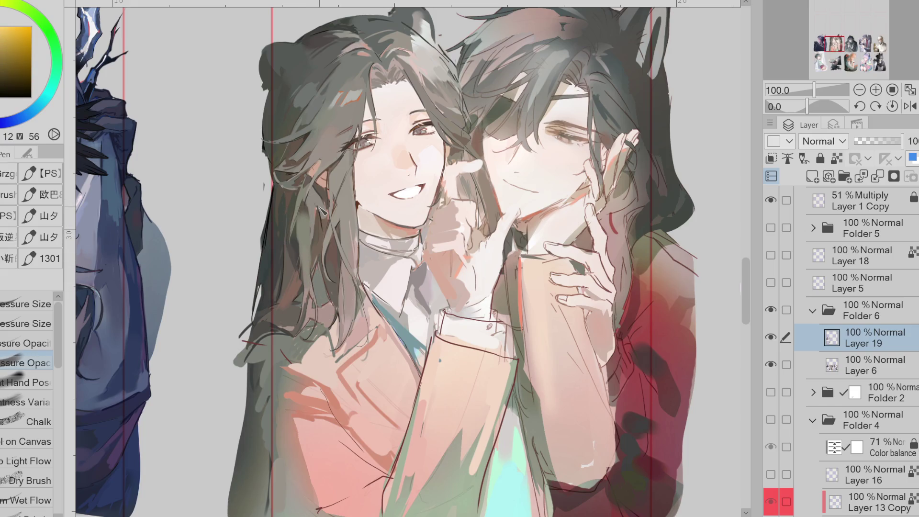
Step: Mirror the canvas and sample a range of hair tones in the flipped view
key("h")
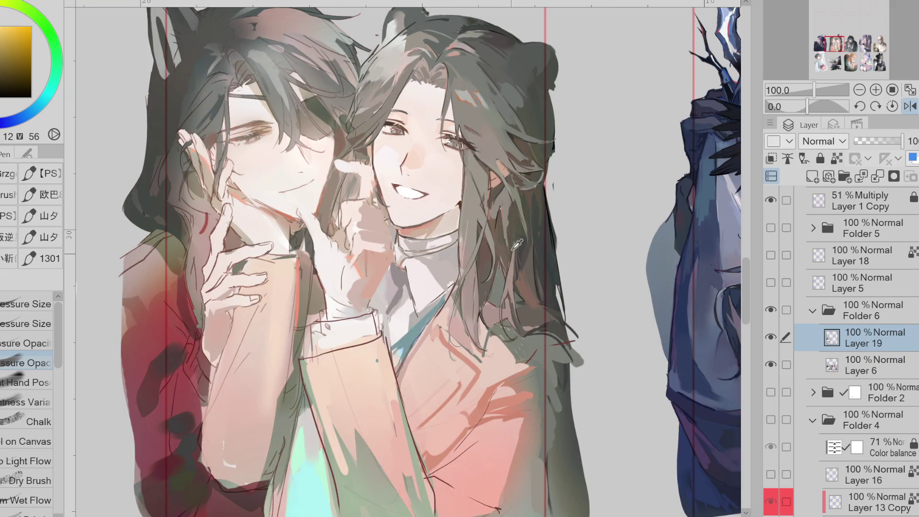
left_click(513, 283, "alt")
left_click(506, 222, "alt")
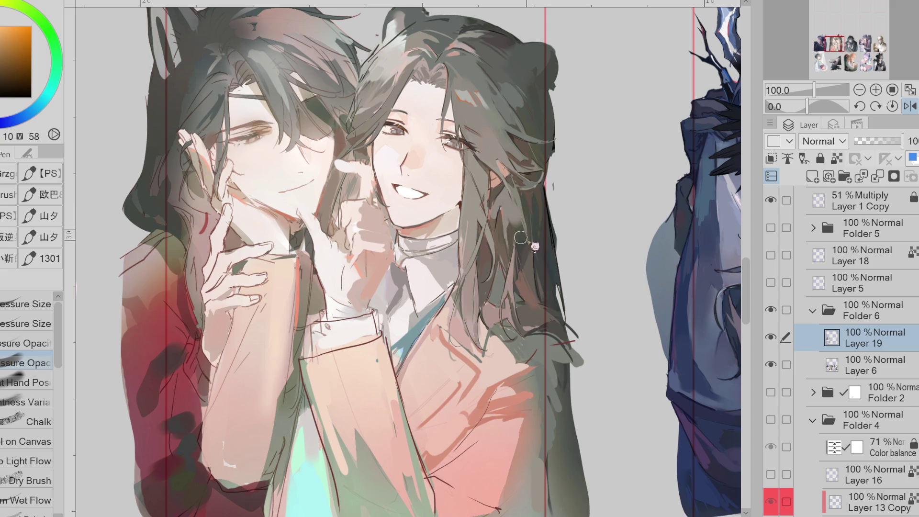
left_click(485, 301, "alt")
left_click(498, 287, "alt")
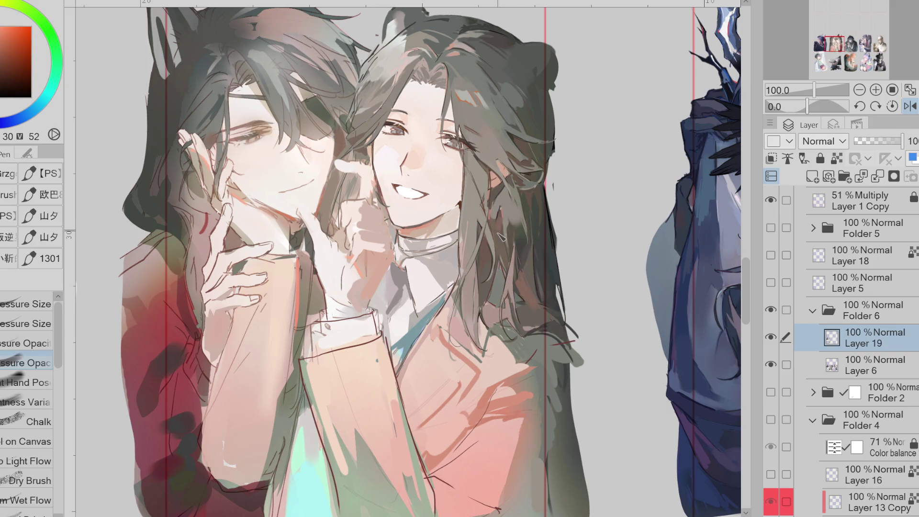
left_click(505, 209, "alt")
left_click(505, 211, "alt")
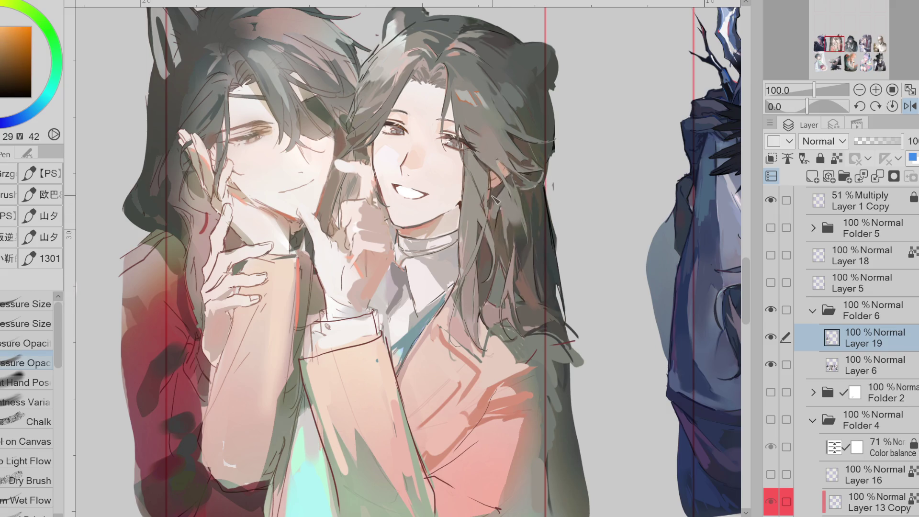
left_click(495, 197, "alt")
left_click(530, 173, "alt")
left_click(500, 189, "alt")
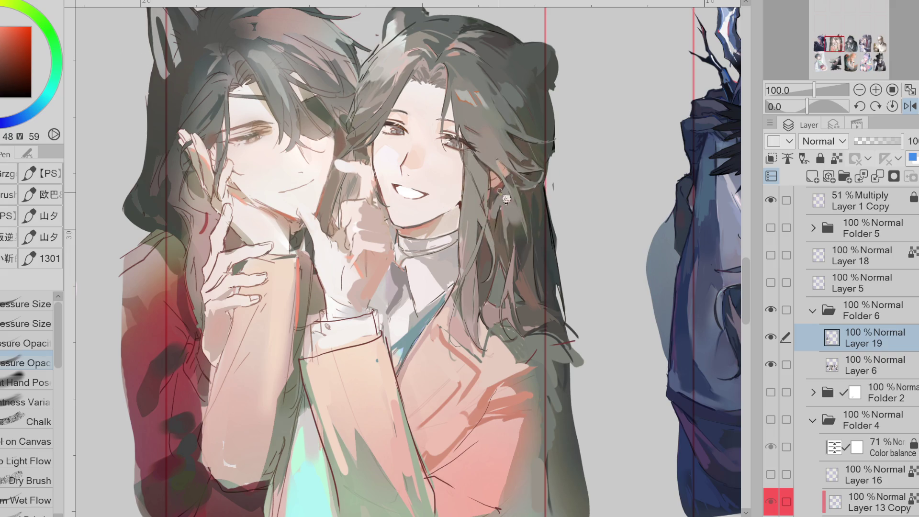
left_click(497, 192, "alt")
Step: Unflip the view, sample a dark red and paint a dark stroke on the hair
key("h")
left_click(271, 319, "alt")
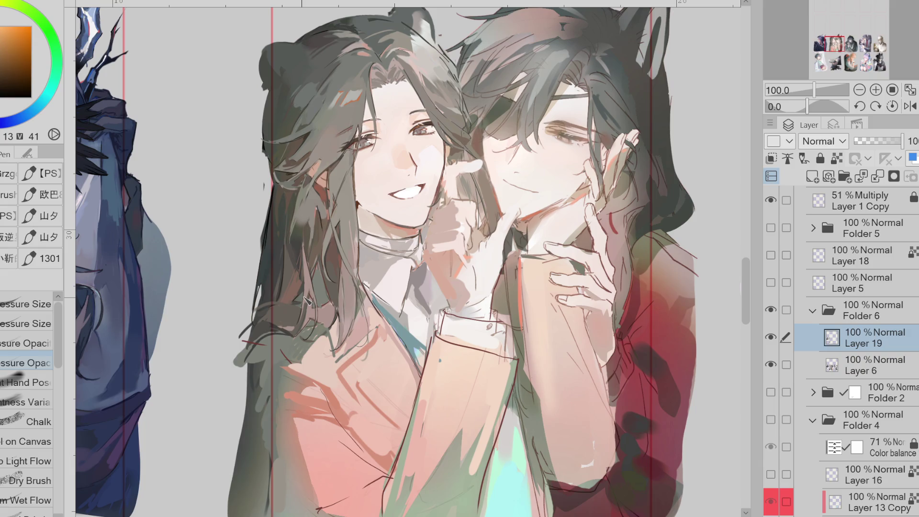
left_click(279, 258, "alt")
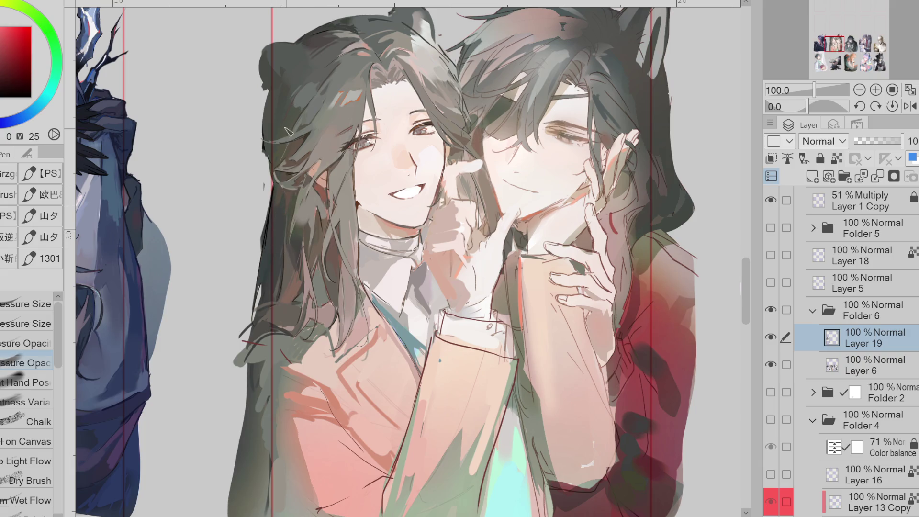
scroll(325, 92, "down", 2)
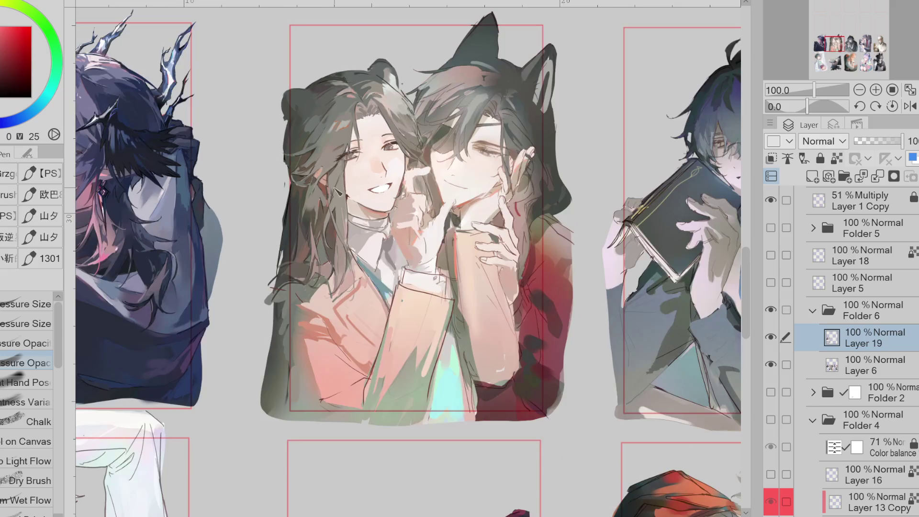
scroll(291, 128, "up", 4)
left_click_drag(291, 127, 291, 115)
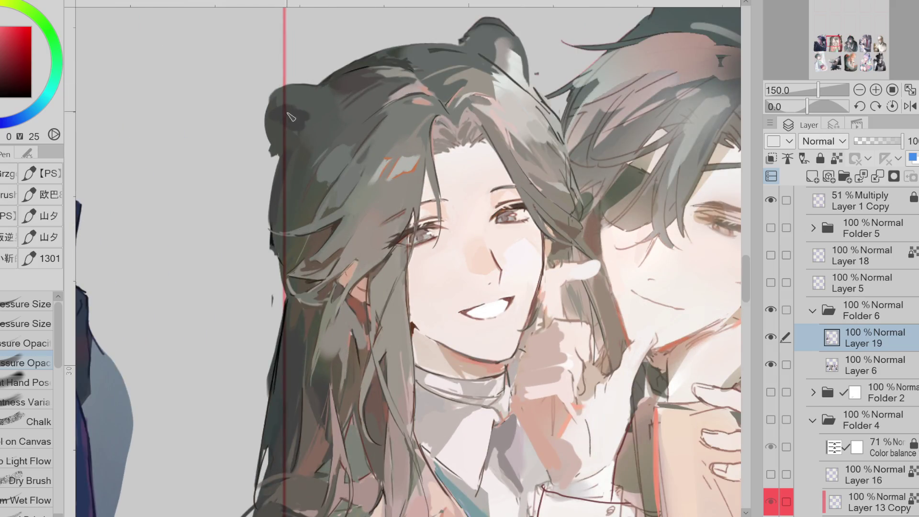
Step: With a pressure-size brush in dark green-grey, darken the hair's top outline and the bun's upper-left edge
left_click(308, 103, "alt")
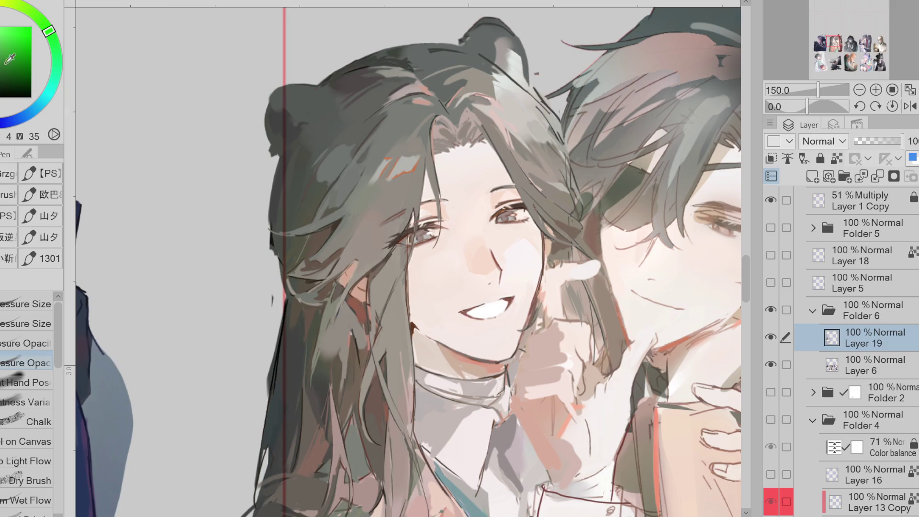
left_click(26, 324)
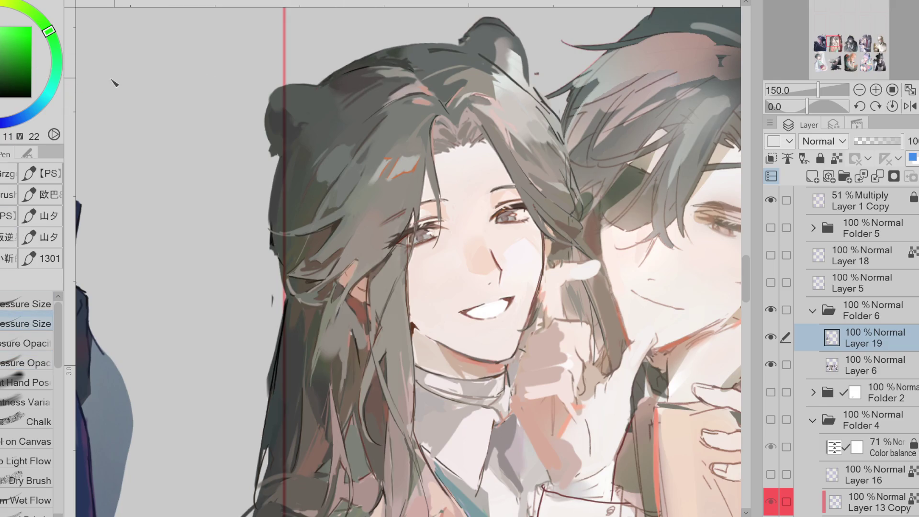
left_click_drag(393, 48, 457, 42)
mouse_move(323, 91)
left_mouse_down()
mouse_move(280, 86)
mouse_move(273, 154)
left_mouse_up()
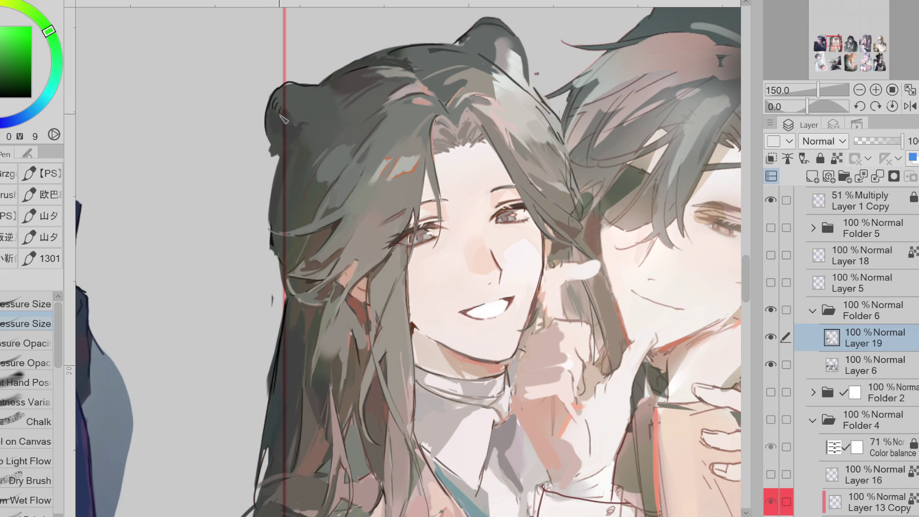
left_click_drag(280, 99, 273, 111)
Step: Fill the bun's lower-left notch with dark strands, then flip the canvas to check it
left_click(304, 128, "alt")
left_click(276, 138, "alt")
left_click_drag(280, 140, 276, 174)
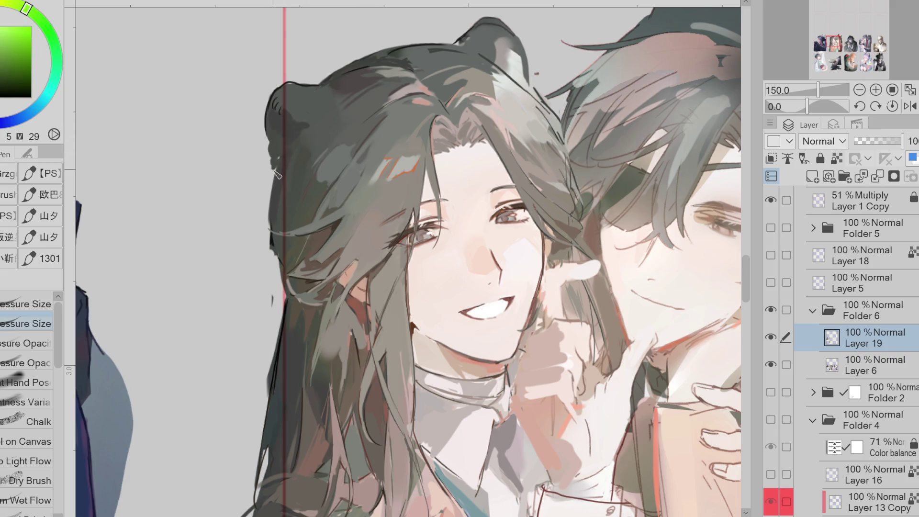
left_click(293, 146, "alt")
left_click(314, 139, "alt")
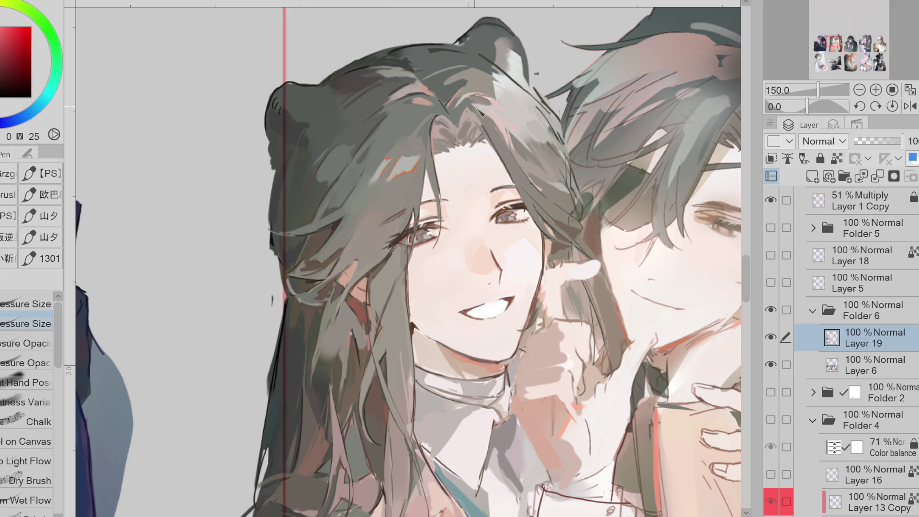
key("h")
left_click(334, 123, "alt")
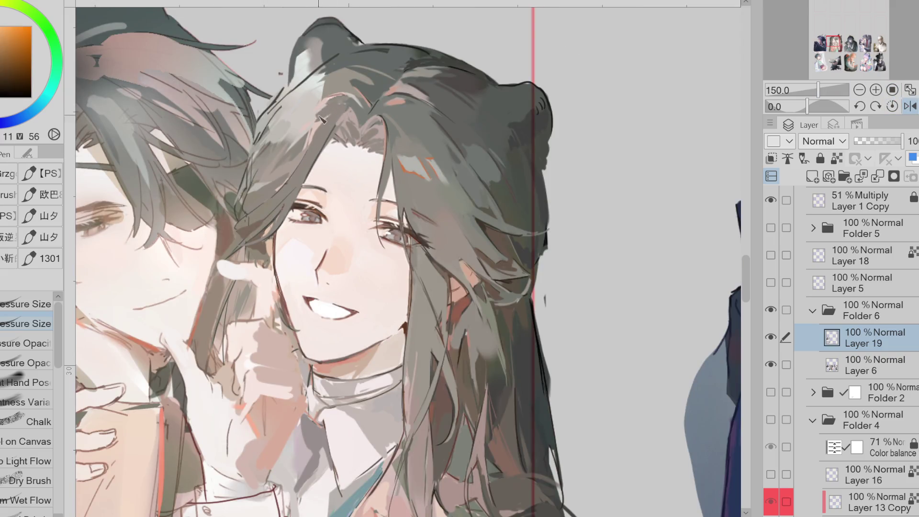
Step: Sample a series of hair tones, from dark reddish-brown to saturated orange, on the flipped canvas
left_click(323, 120, "alt")
left_click(292, 167, "alt")
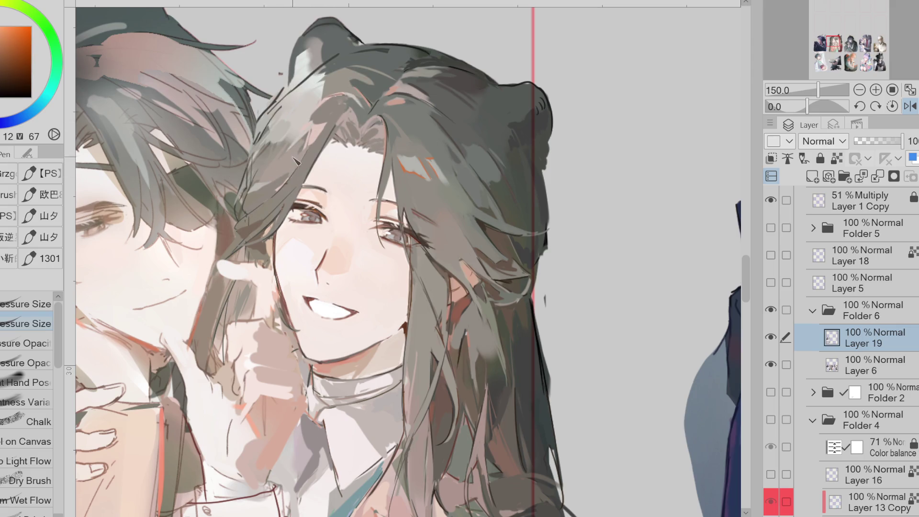
left_click(277, 191, "alt")
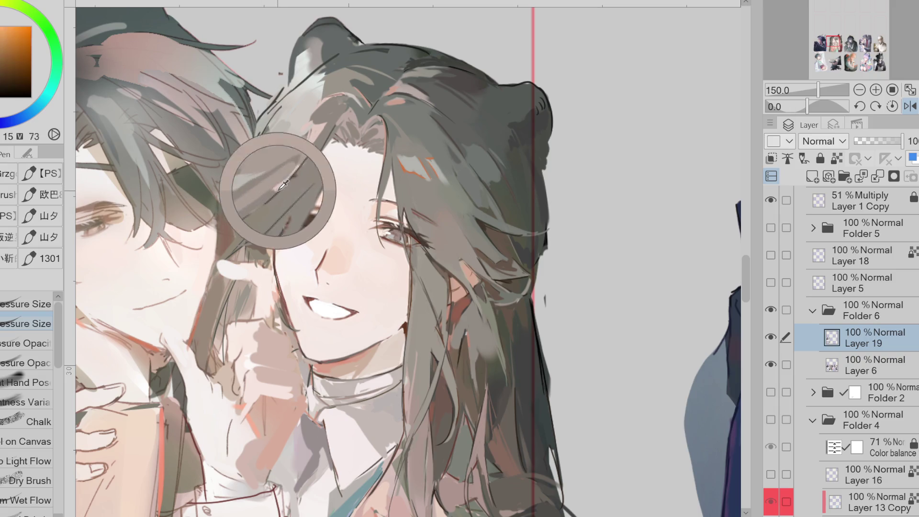
left_click(259, 202, "alt")
left_click(250, 206, "alt")
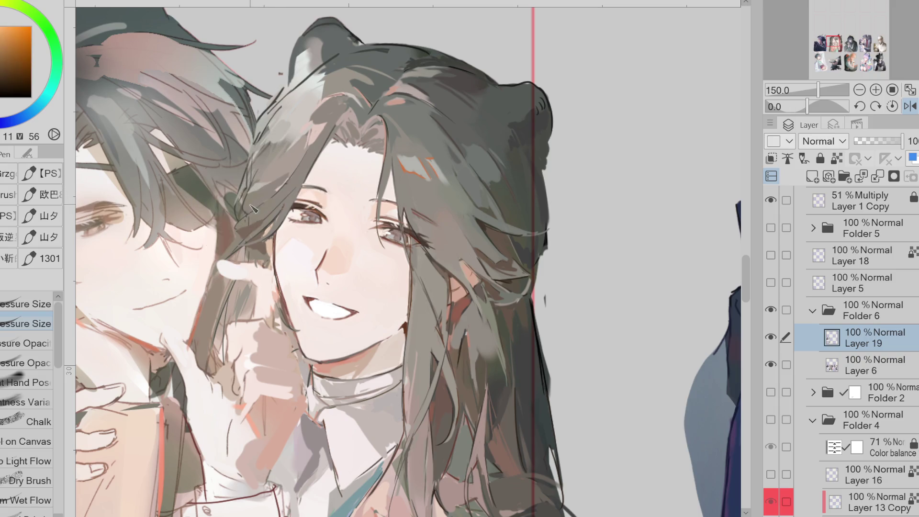
left_click(254, 187, "alt")
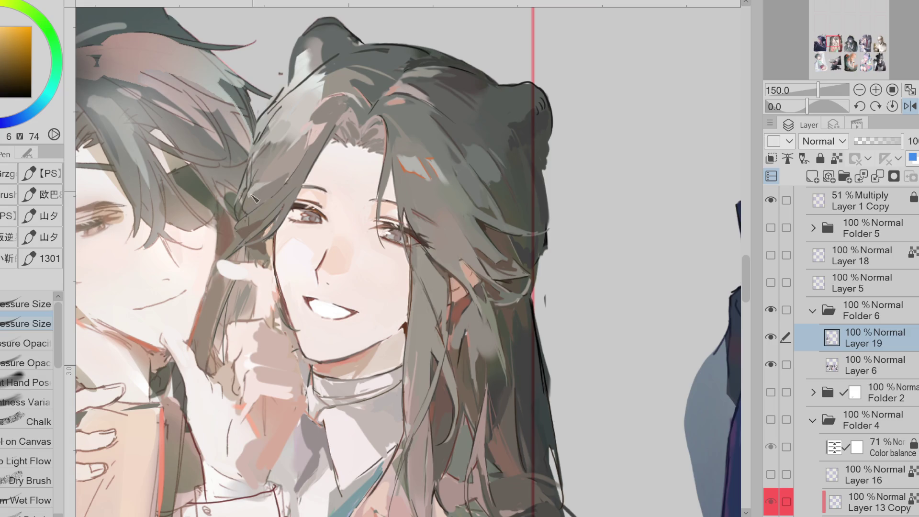
left_click(259, 161, "alt")
left_click(259, 170, "alt")
left_click(270, 144, "alt")
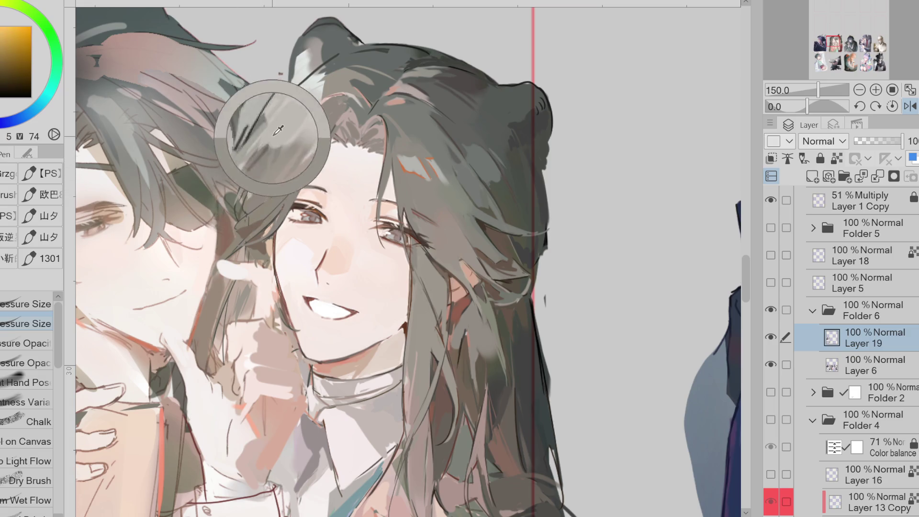
left_click(282, 124, "alt")
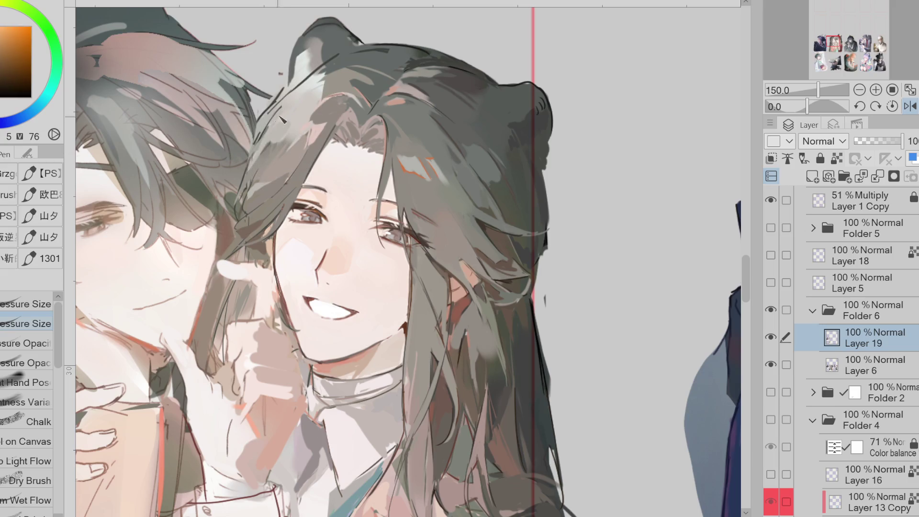
left_click(320, 84, "alt")
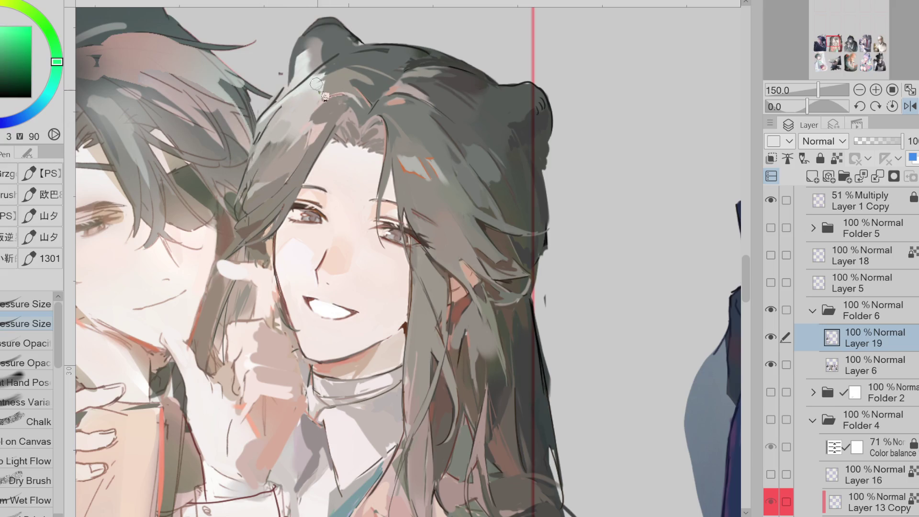
Step: Unflip the canvas and sample a warm tone and the dark green hair colour
key("h")
left_click(495, 85, "alt")
left_click(494, 73, "alt")
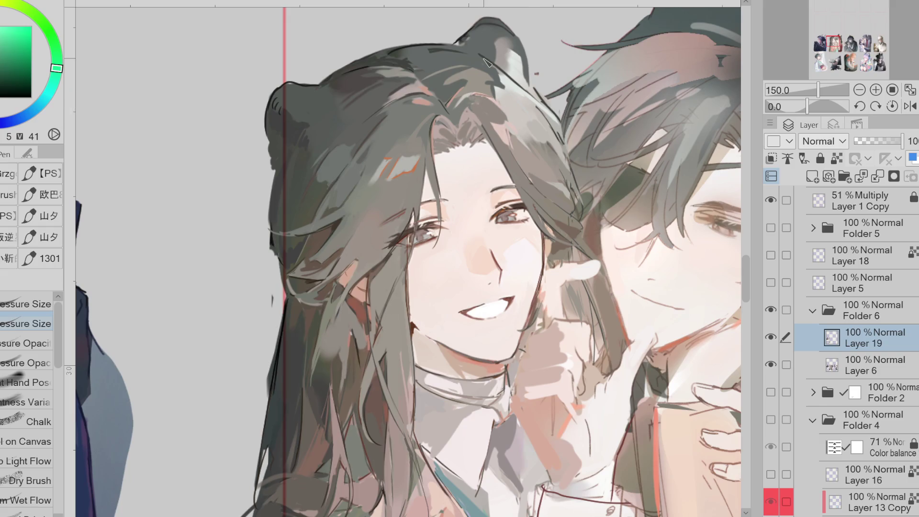
Step: Sample hair tones and adjust the colour to a slightly lighter dark orange-brown
left_click(470, 108, "alt")
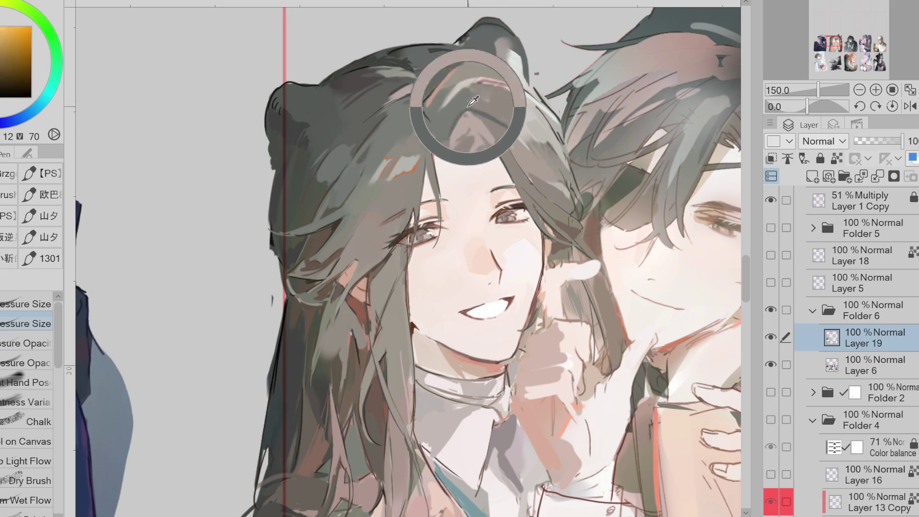
left_click(464, 107, "alt")
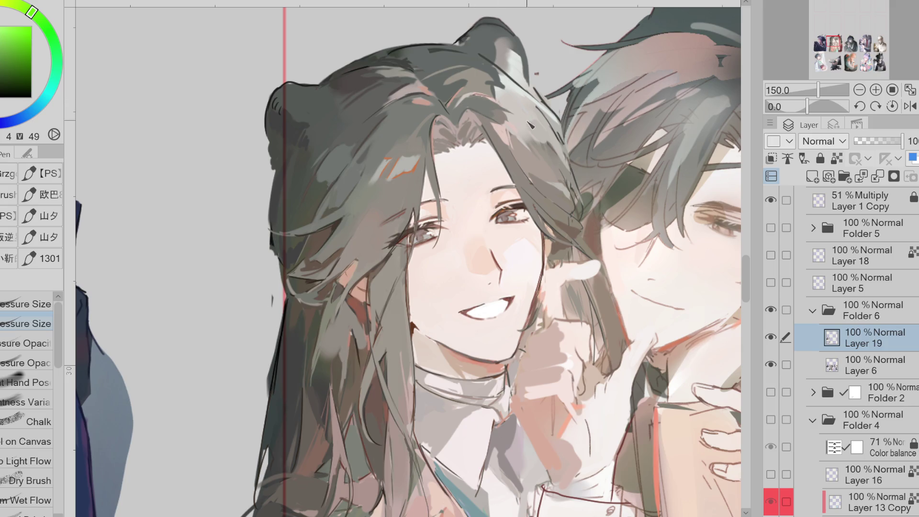
left_click(512, 116, "alt")
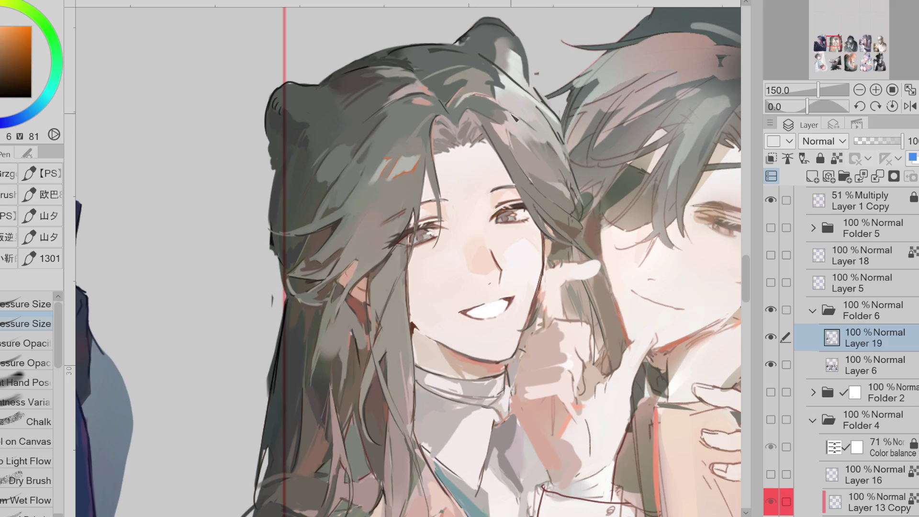
left_click(500, 120, "alt")
left_click(529, 126, "alt")
left_click(531, 134, "alt")
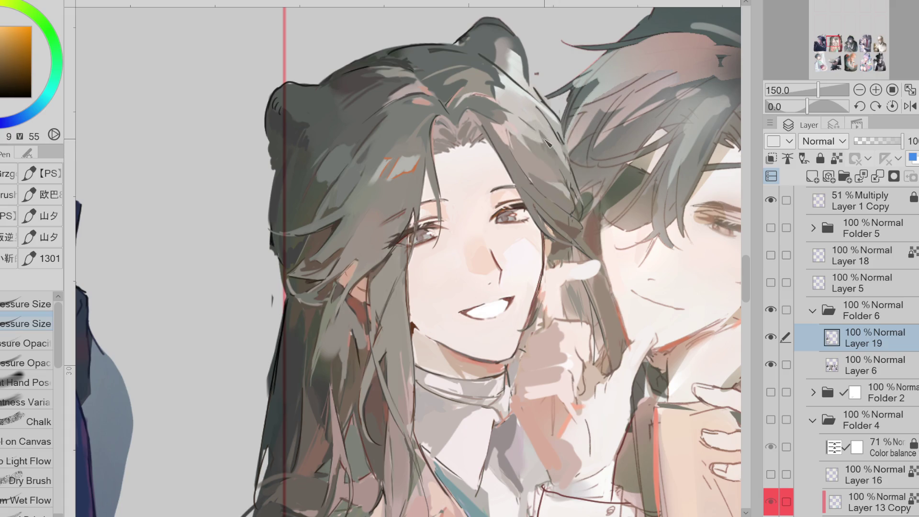
left_click(518, 118, "alt")
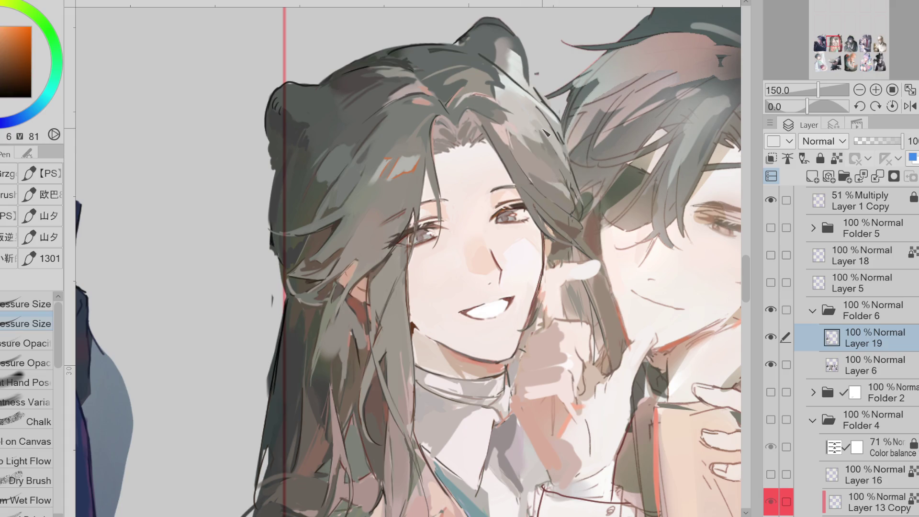
left_click(386, 304, "alt")
left_click(374, 310, "alt")
left_click(27, 79)
left_click(19, 69)
Step: Draw a thin dark line beside the eye and paint dark green strokes across the top of the hair
left_click(414, 244, "alt")
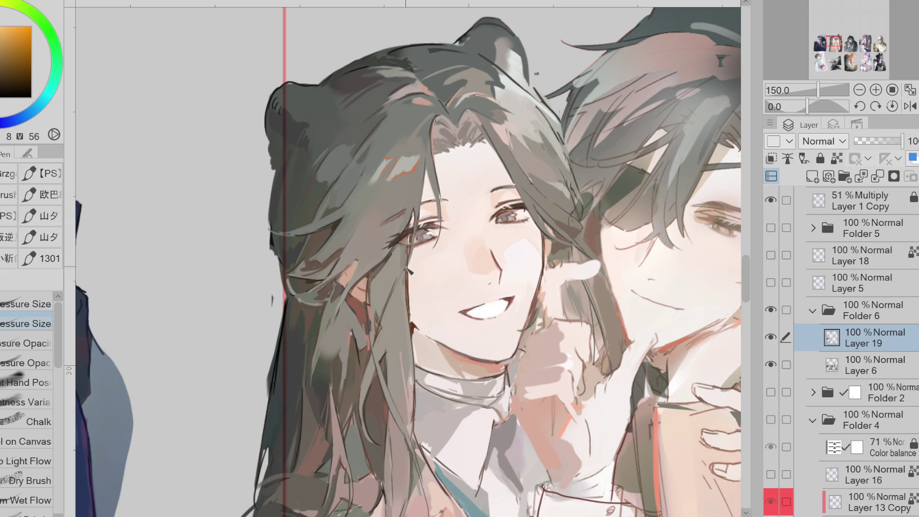
left_click_drag(420, 179, 414, 253)
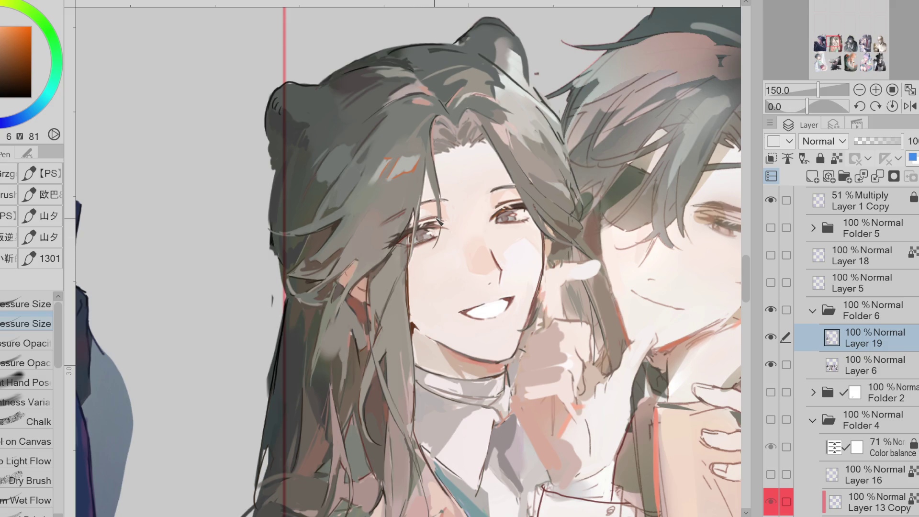
left_click(535, 218, "alt")
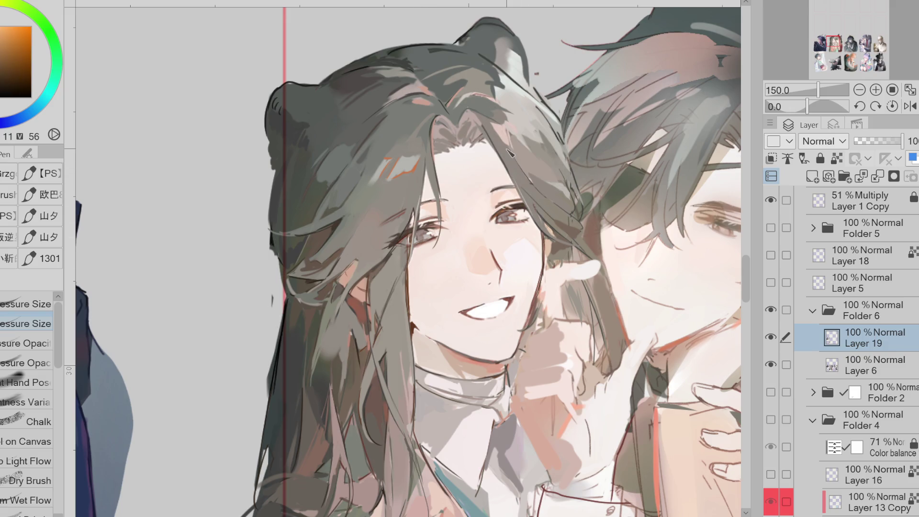
left_click(478, 40, "alt")
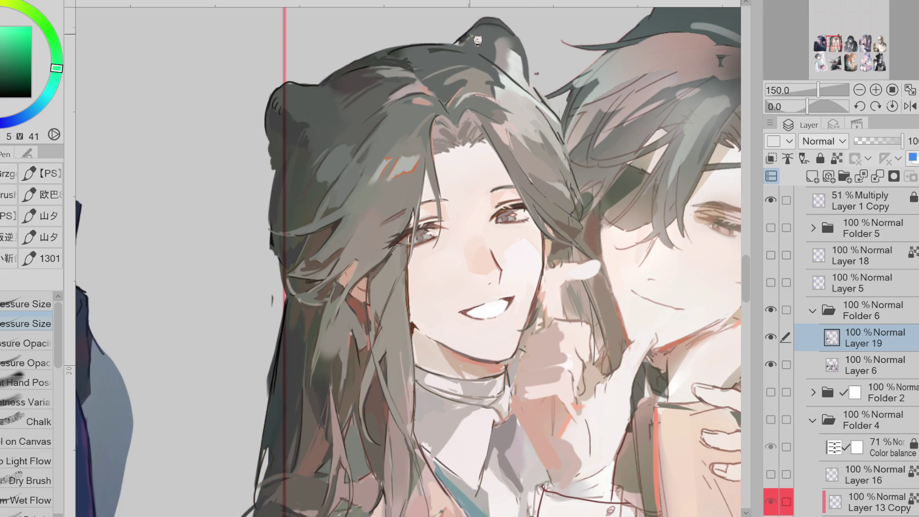
mouse_move(465, 42)
left_mouse_down()
mouse_move(479, 31)
mouse_move(466, 47)
mouse_move(500, 71)
left_mouse_up()
left_click(471, 39, "alt")
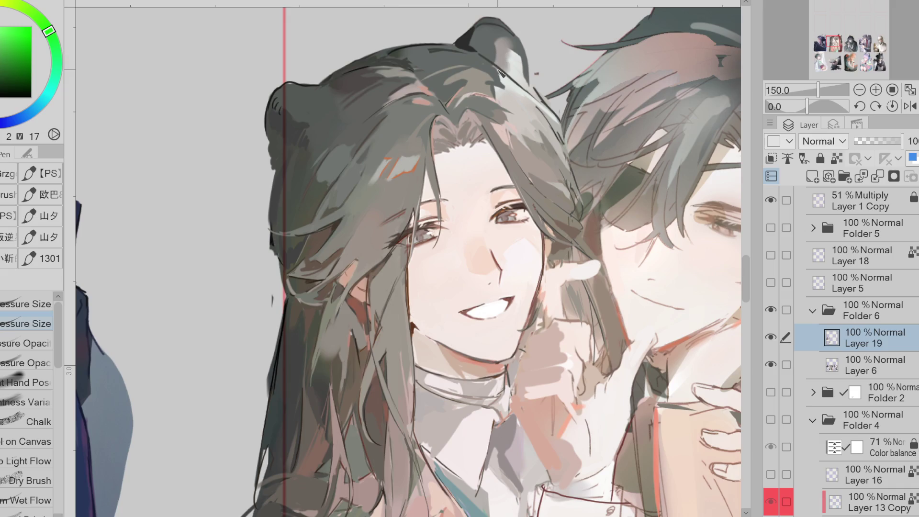
mouse_move(389, 59)
left_mouse_down()
mouse_move(414, 52)
mouse_move(356, 73)
left_mouse_up()
Step: Pan to show both figures and glaze a warm pinkish tint onto the hair with a pressure-opacity brush
left_click(570, 197, "alt")
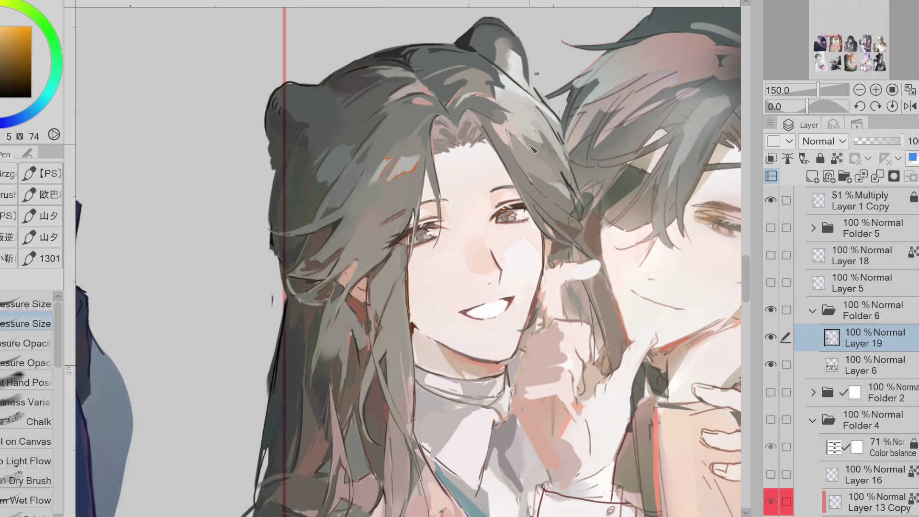
left_click_drag(570, 198, 369, 198)
left_click(472, 48, "alt")
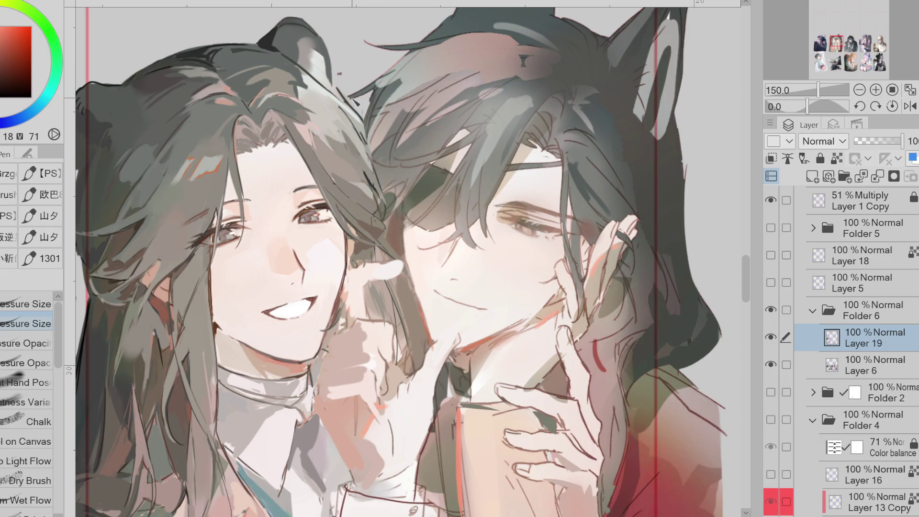
left_click(27, 363)
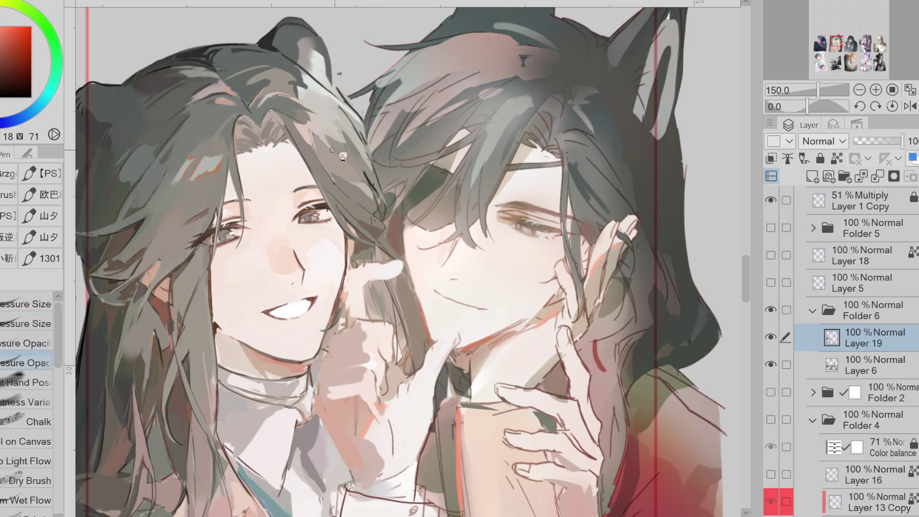
mouse_move(354, 158)
left_mouse_down()
mouse_move(338, 131)
mouse_move(355, 162)
mouse_move(328, 132)
left_mouse_up()
left_click(338, 130, "alt")
Step: Sample grey-green, orange-brown and near-white tones from the hair
left_click(293, 96, "alt")
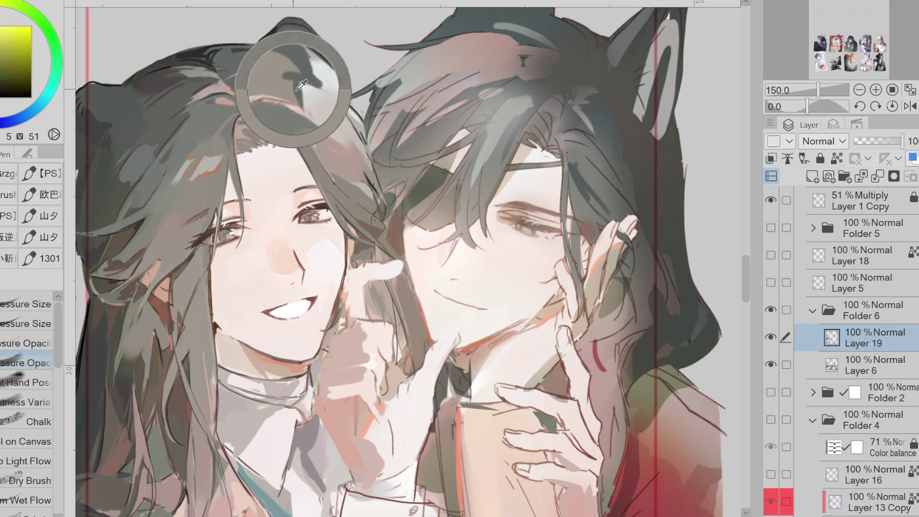
left_click(285, 61, "alt")
left_click(280, 70, "alt")
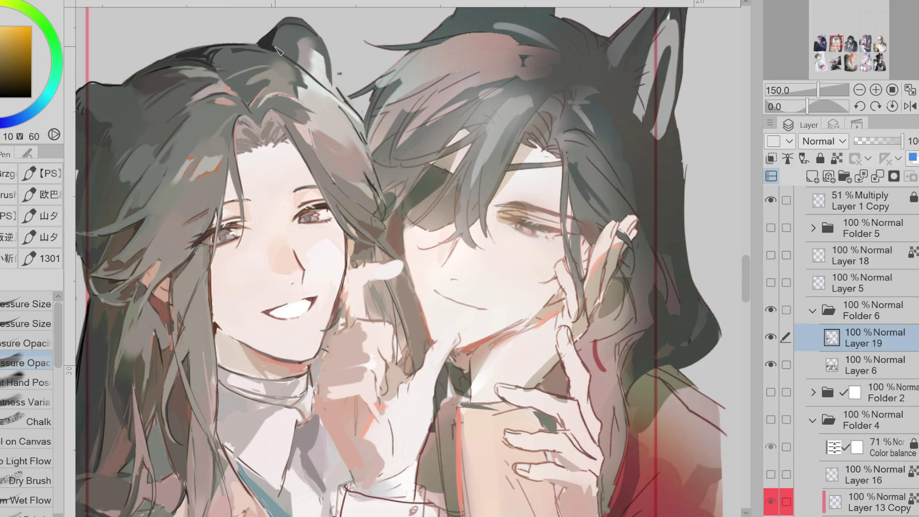
left_click(282, 71, "alt")
key("g")
left_click(355, 116, "alt")
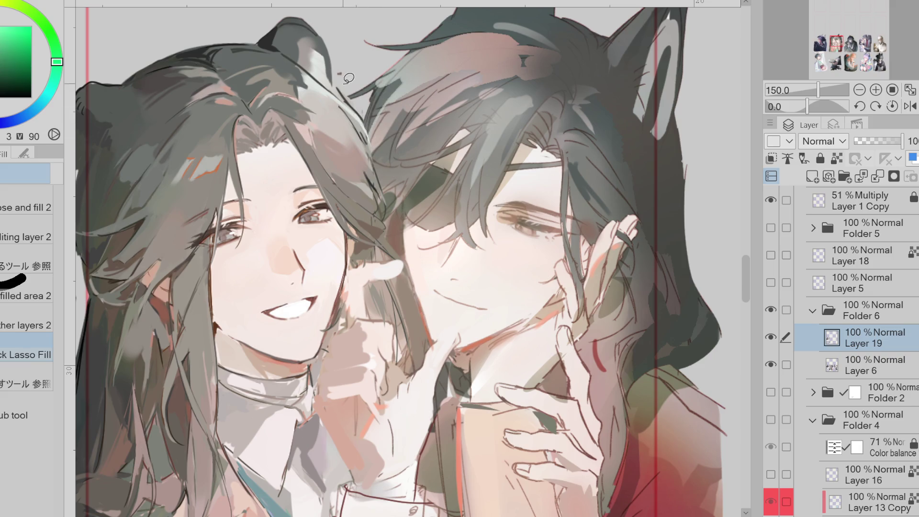
Step: Erase on Layer 6 with a smaller eraser, then return to the pressure-size pen on Layer 19
key("e")
key("alt+bracketleft")
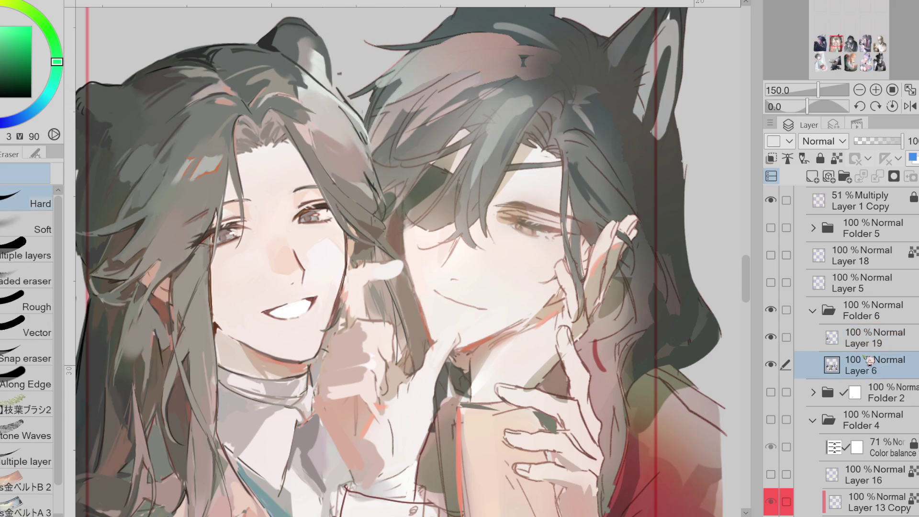
left_click_drag(373, 74, 319, 72)
key("p")
left_click(26, 323)
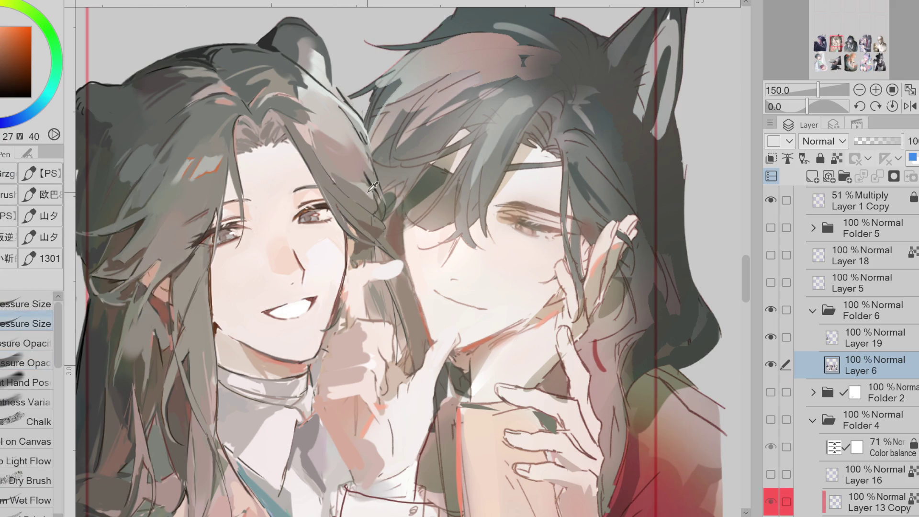
key("alt+bracketright")
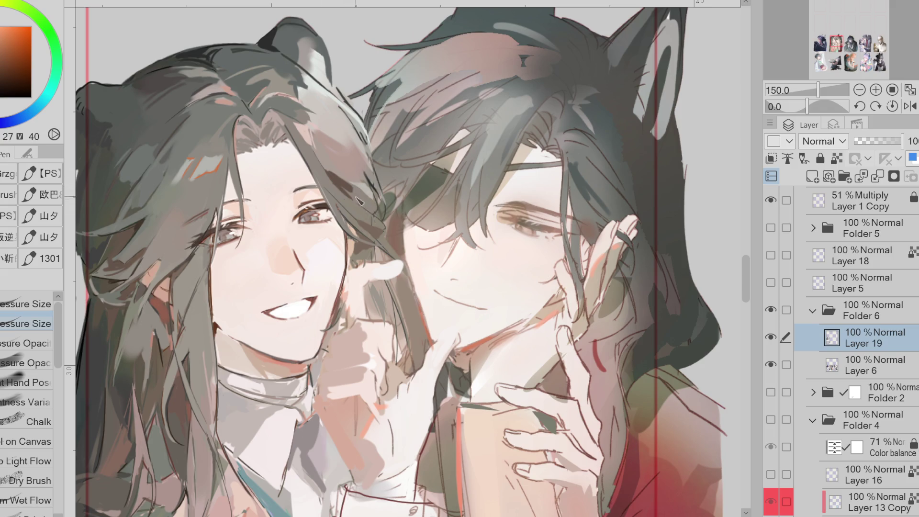
Step: Sample brownish orange, dark red and bright orange tones around the eye corner and face
left_click(369, 222, "alt")
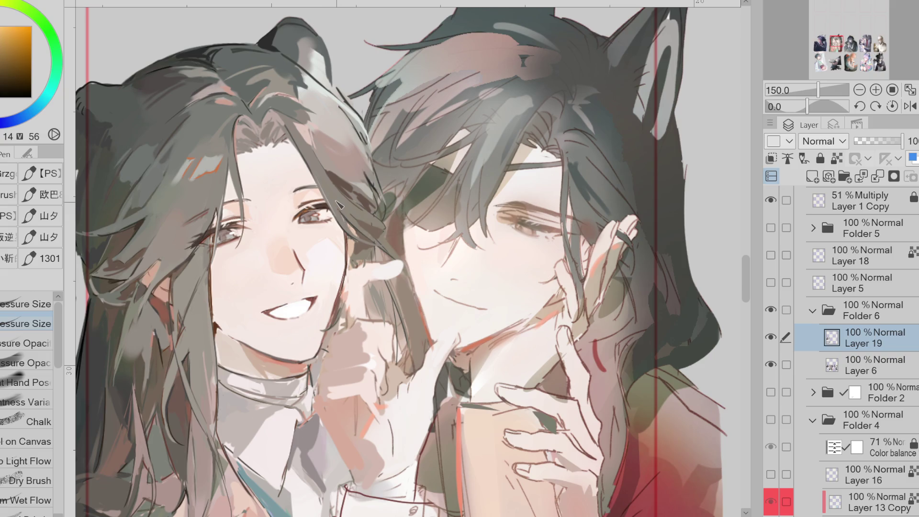
left_click(338, 212, "alt")
left_click(334, 216, "alt")
left_click(338, 219, "alt")
left_click(330, 221, "alt")
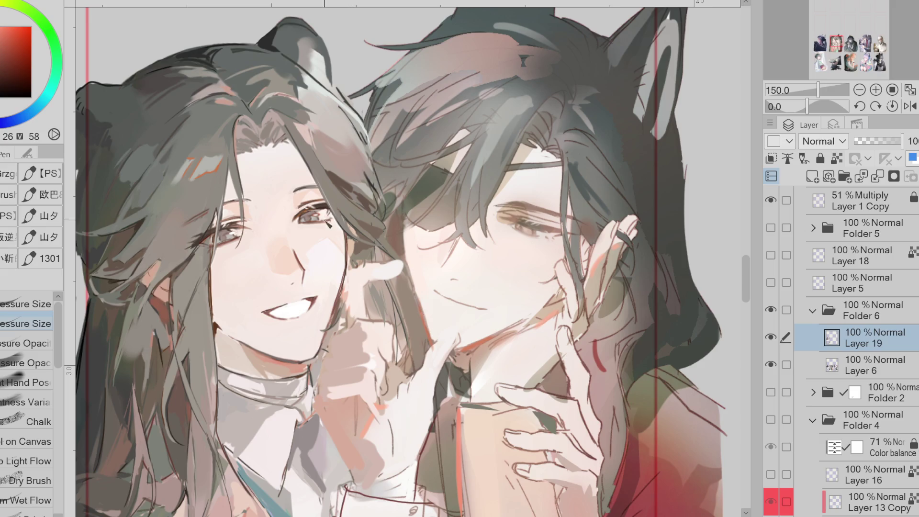
left_click(363, 232, "alt")
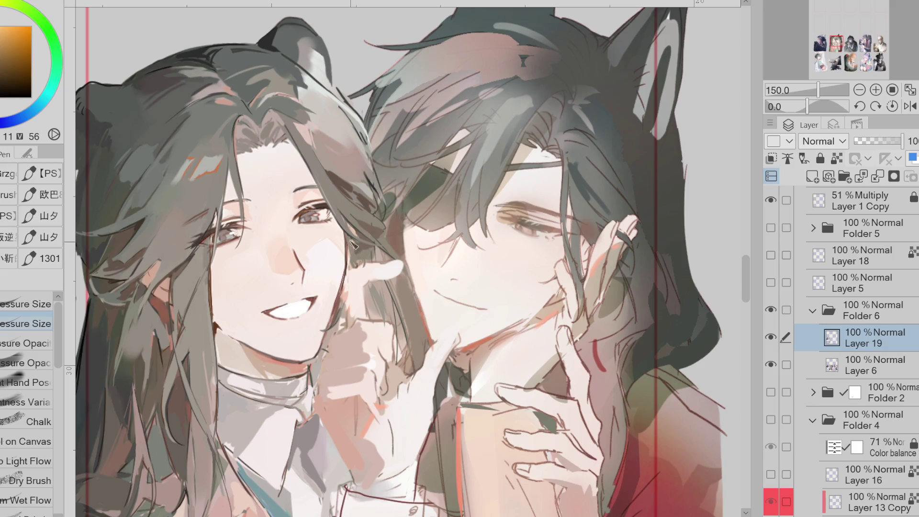
left_click(372, 233, "alt")
left_click(349, 189, "alt")
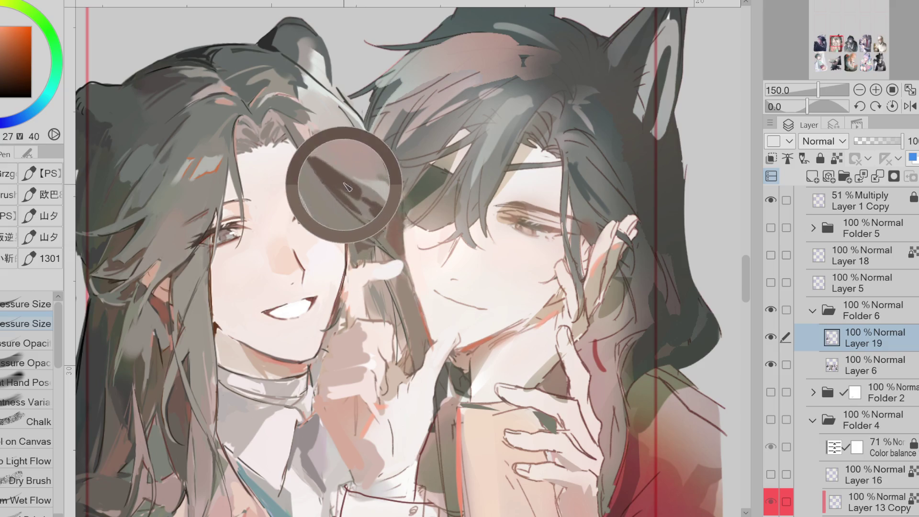
Step: Sample the orange from a hair streak and paint an orange highlight stroke on the hair
key("g")
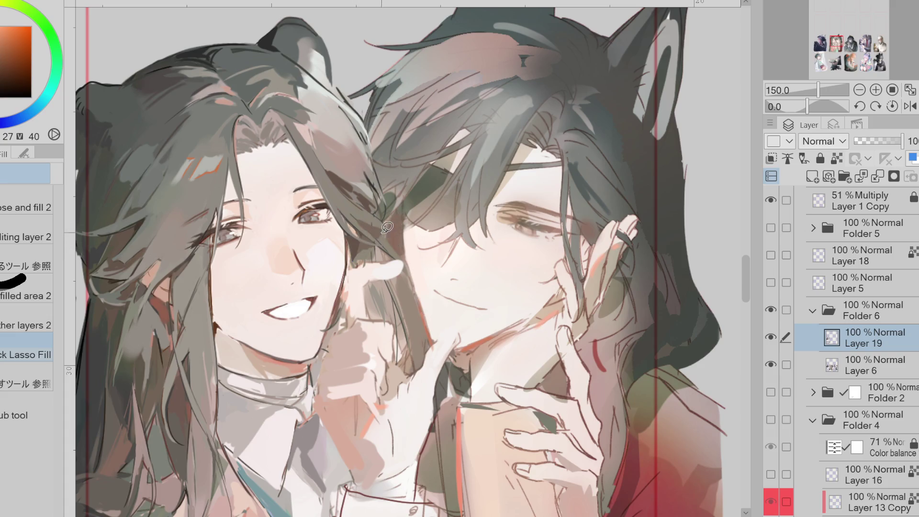
left_click(376, 168, "alt")
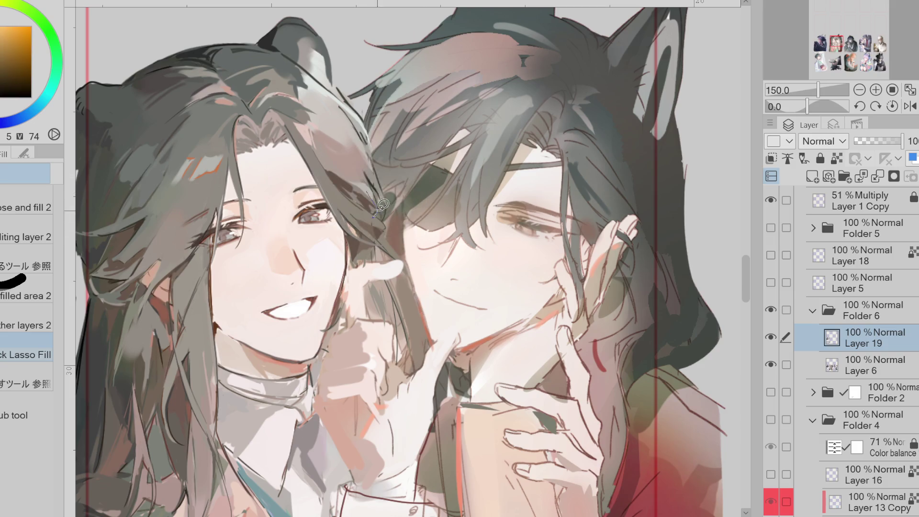
key("p")
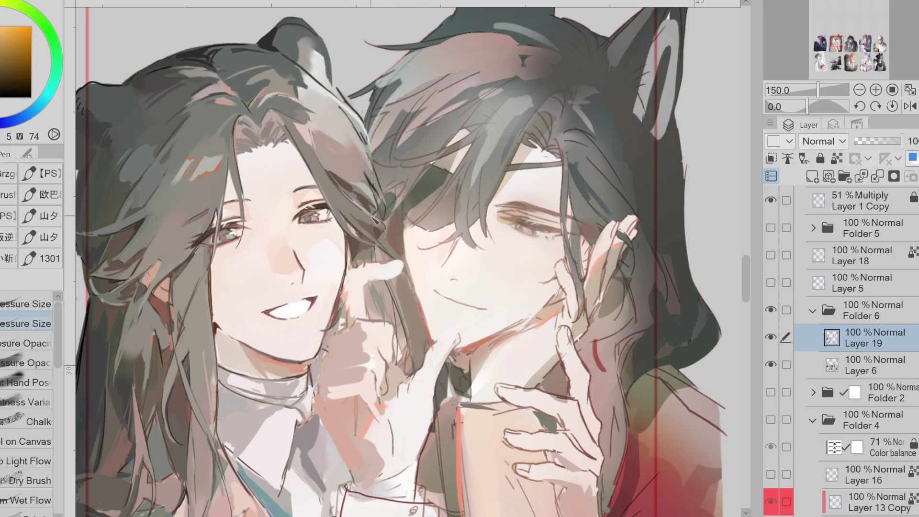
left_click(312, 141, "alt")
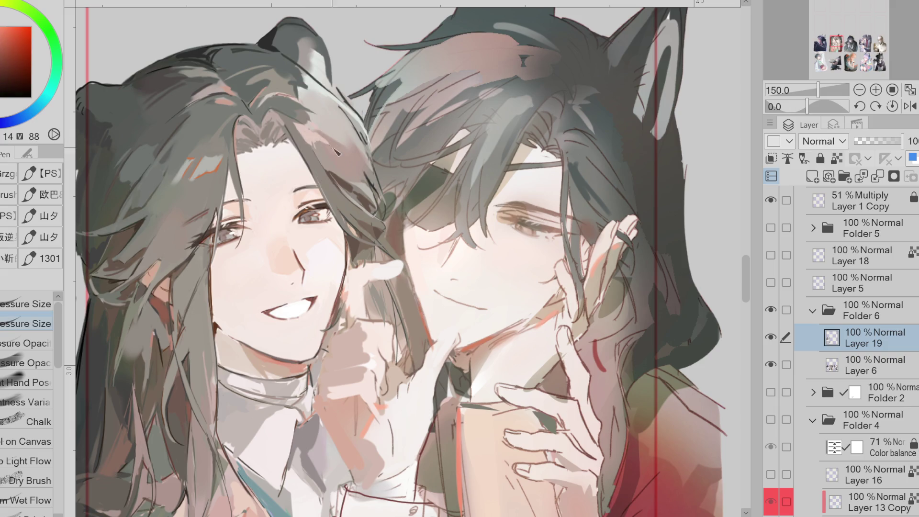
left_click(219, 165, "alt")
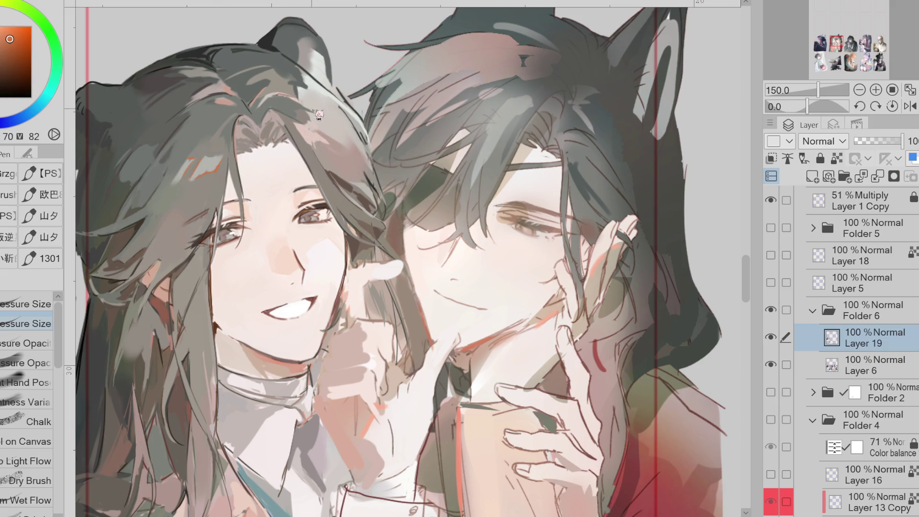
left_click_drag(310, 137, 297, 124)
Step: Sample orange-brown from the hair and paint faint light strands down the right character's hair
left_click(339, 91, "alt")
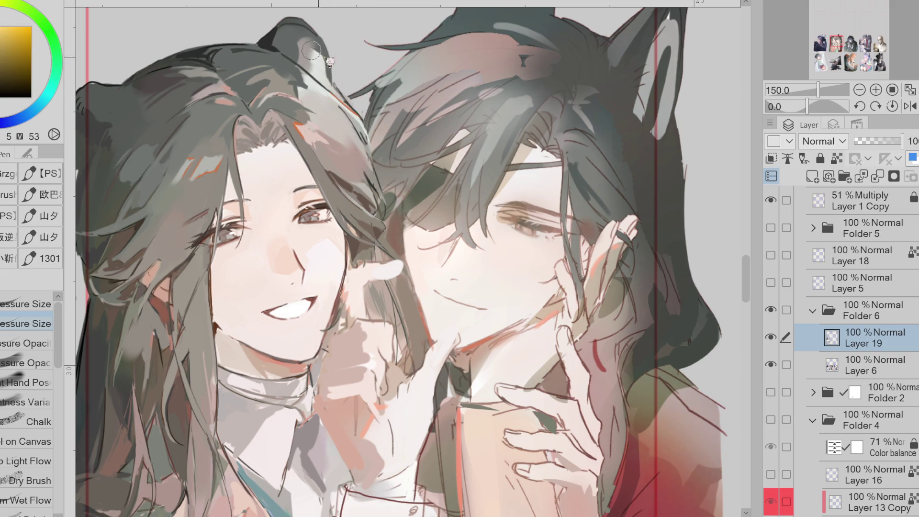
left_click(322, 59, "alt")
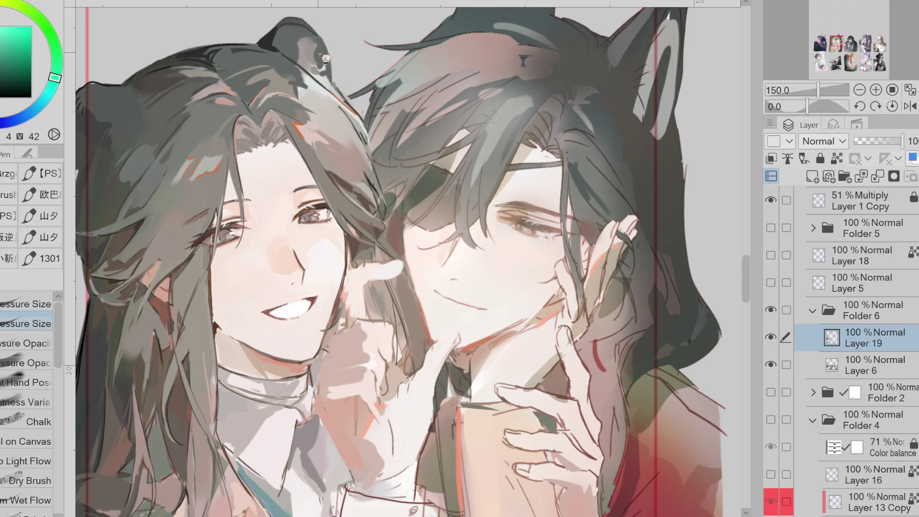
left_click(317, 57, "alt")
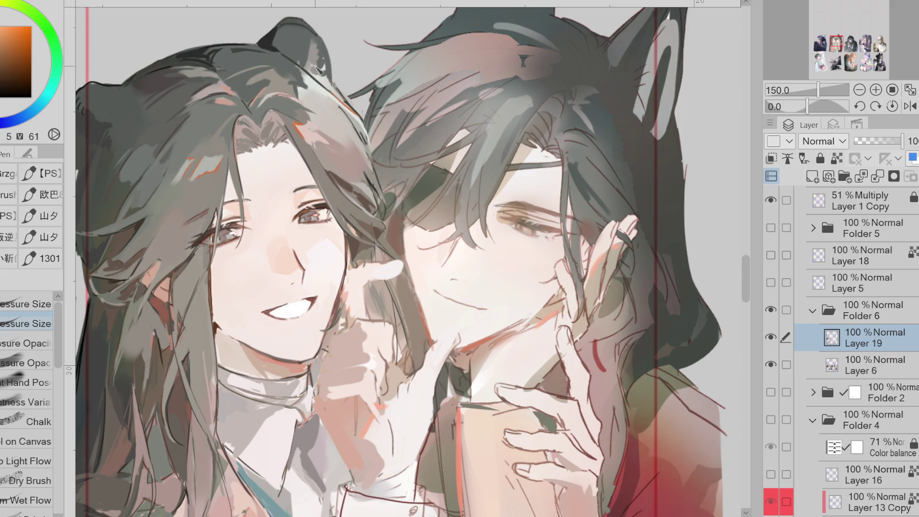
left_click(309, 50, "alt")
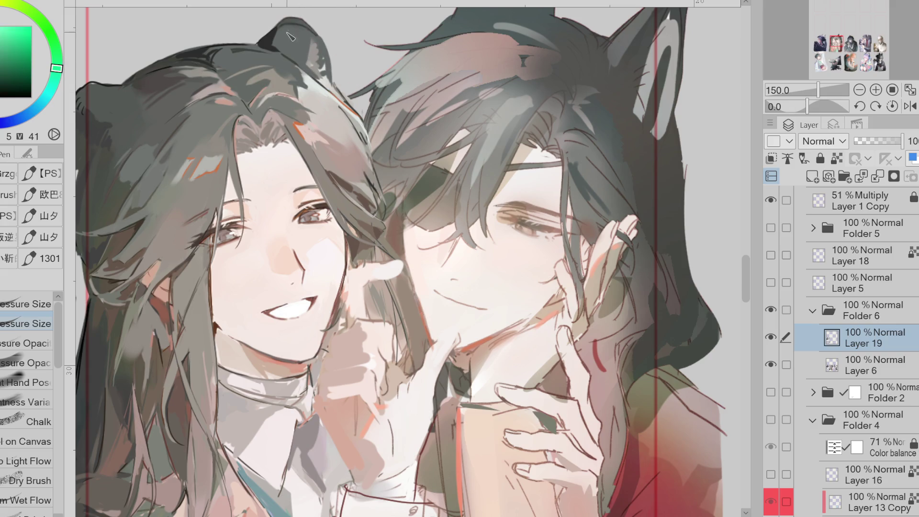
left_click(288, 90, "alt")
left_click_drag(288, 90, 319, 98)
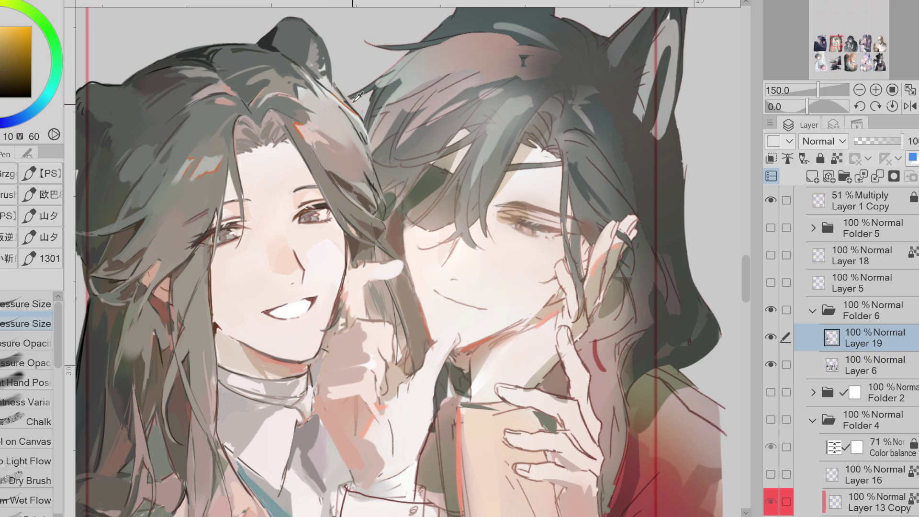
left_click_drag(323, 113, 371, 164)
Step: Resample red, orange, saturated and muted tones from the hair
left_click(364, 160, "alt")
left_click(356, 172, "alt")
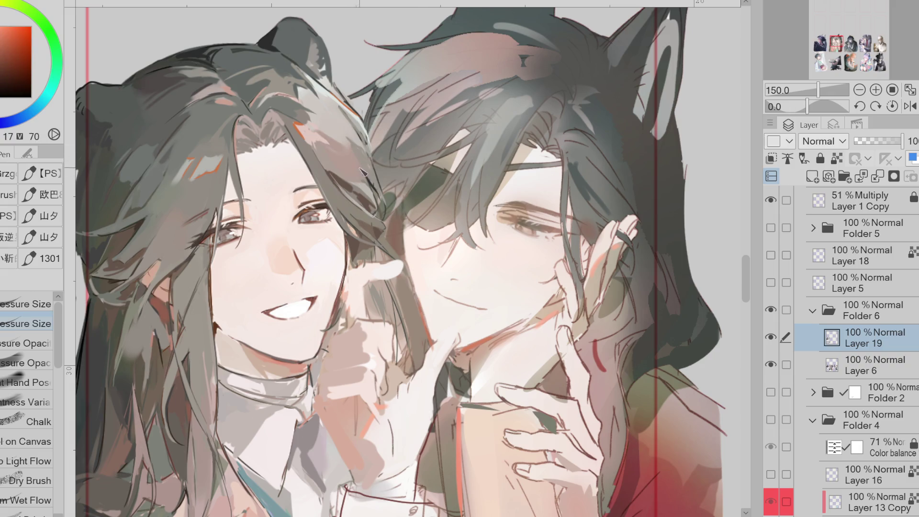
left_click(334, 137, "alt")
left_click(351, 160, "alt")
left_click(311, 127, "alt")
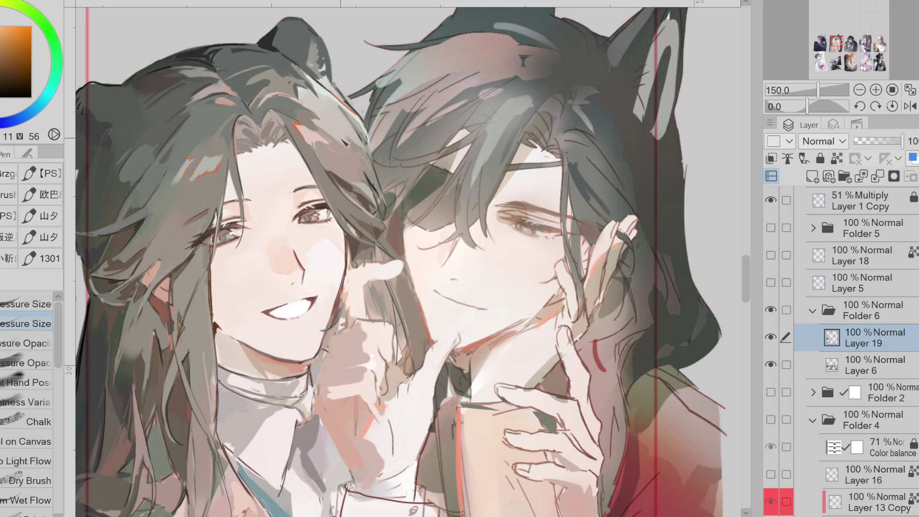
left_click(334, 132, "alt")
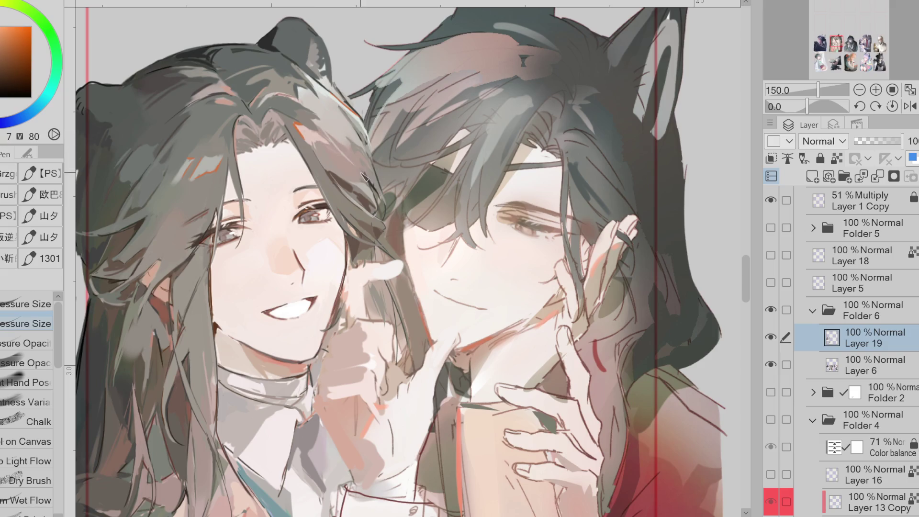
left_click(337, 134, "alt")
left_click(369, 169, "alt")
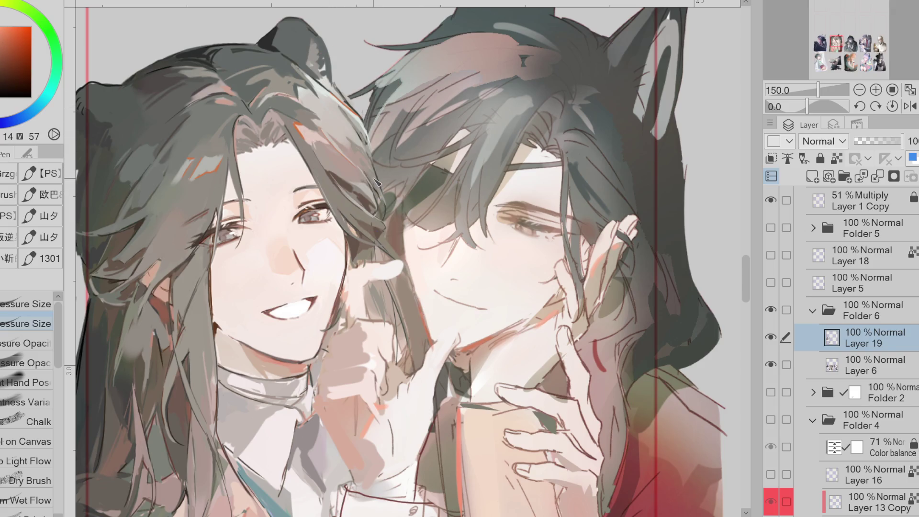
left_click(127, 369, "alt")
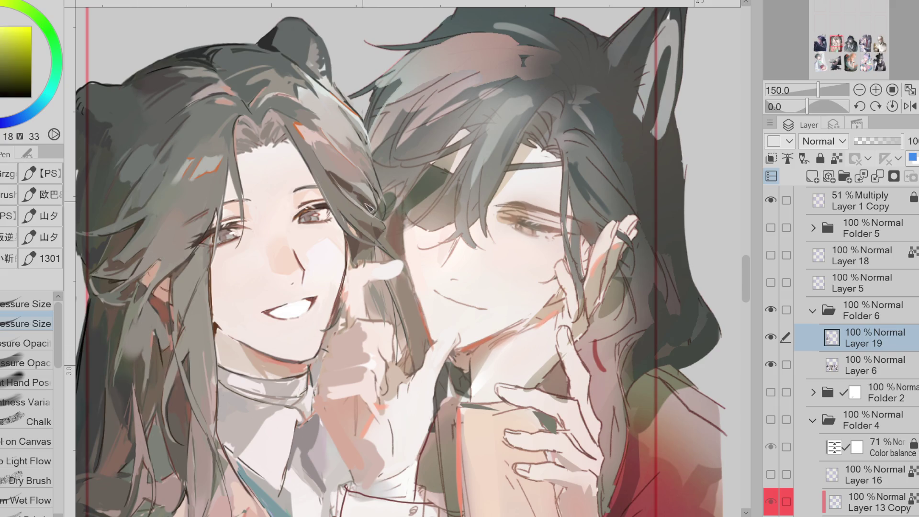
Step: Add a small dark blue-grey accent to the hair, then zoom out to 100%
left_click(5, 122)
left_click_drag(339, 188, 348, 174)
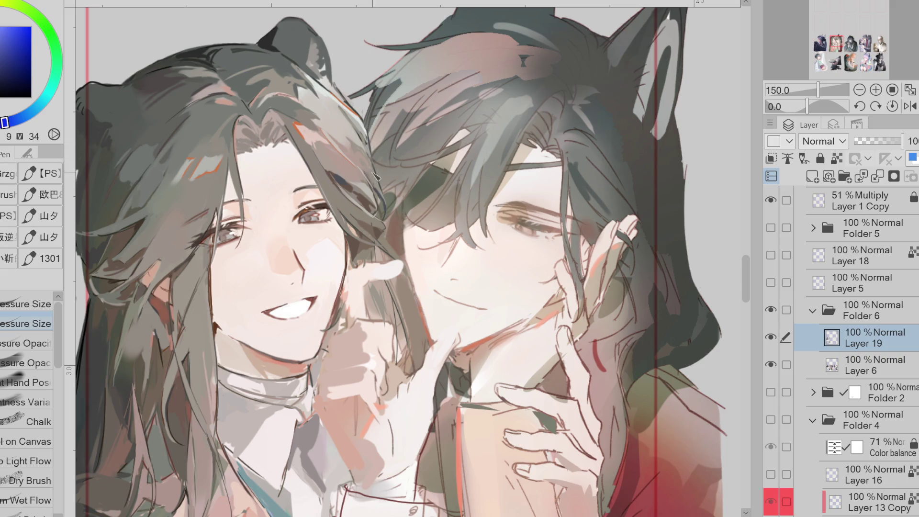
left_click(322, 94, "alt")
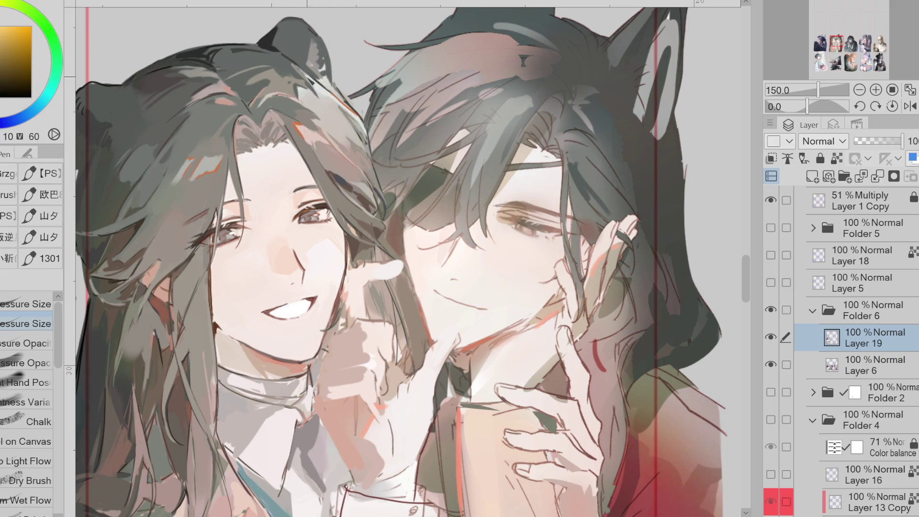
left_click(344, 116, "alt")
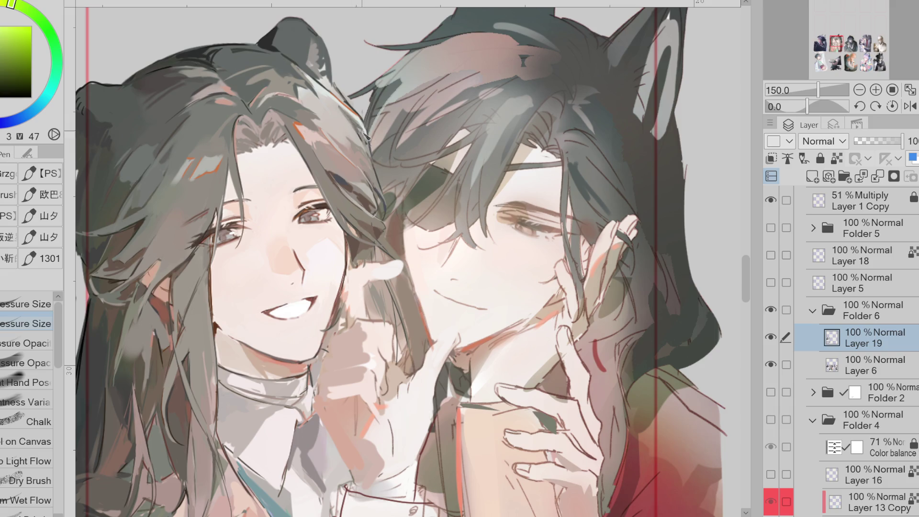
left_click(286, 96, "alt")
key("ctrl+minus")
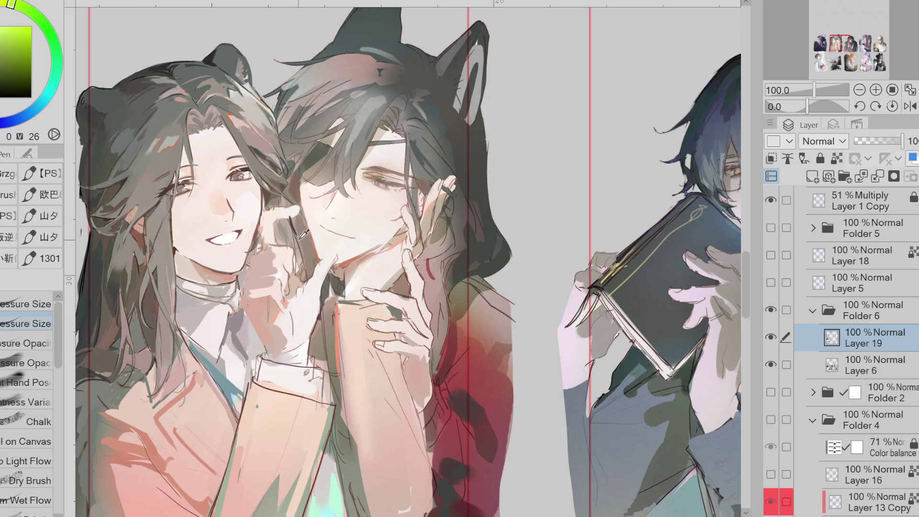
Step: Zoom to 150% and draw a thin dark hair strand over the jacket
scroll(290, 203, "up", 1)
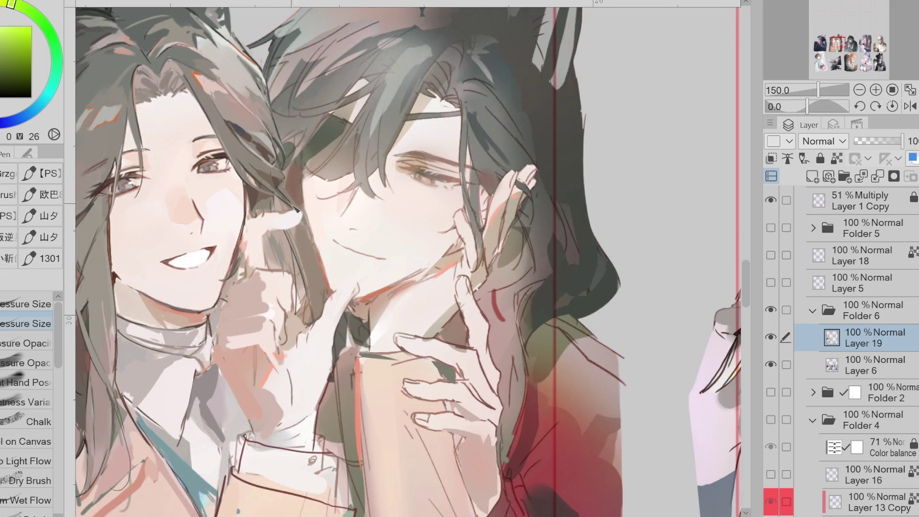
left_click_drag(301, 214, 284, 283)
left_click(267, 141, "alt")
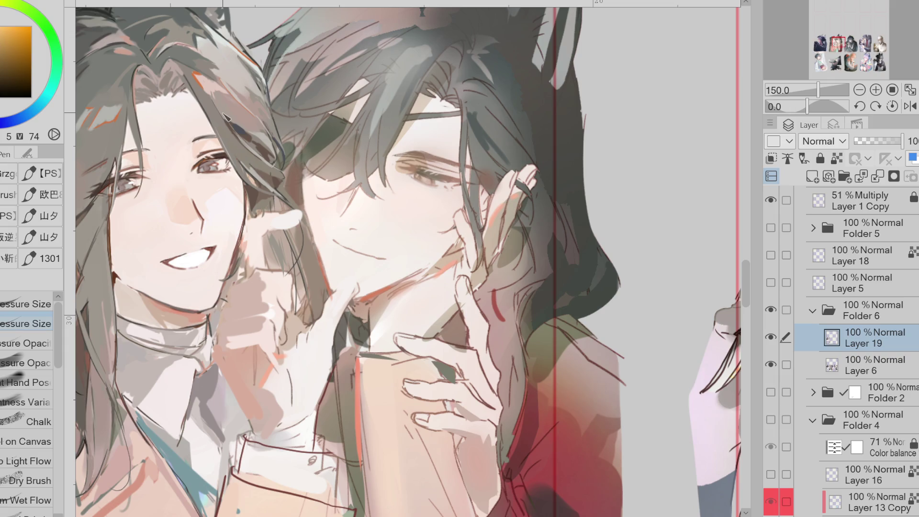
left_click(227, 134, "alt")
key("y")
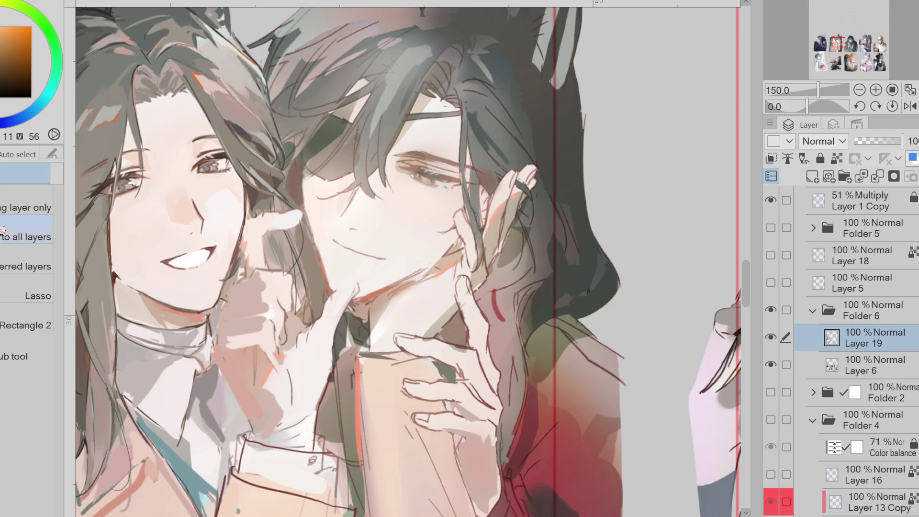
left_click(254, 121, "alt")
key("p")
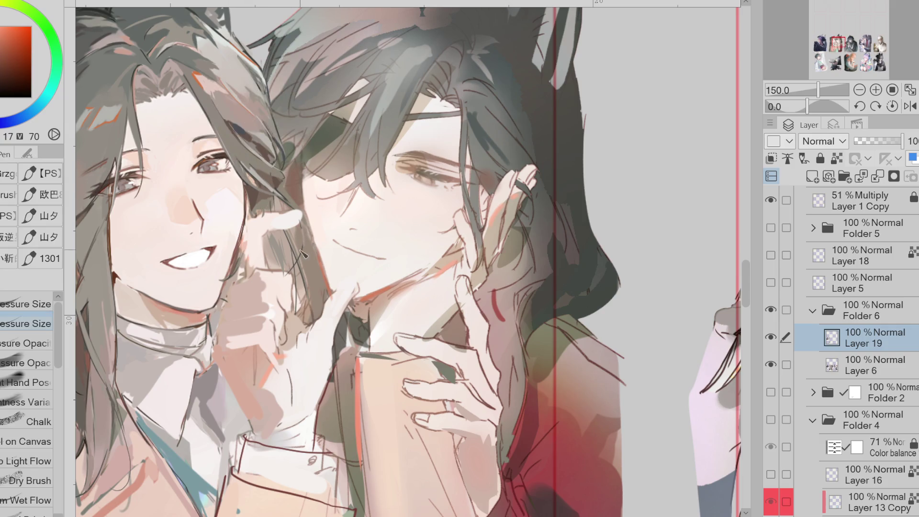
Step: Sample orange-brown and dark yellow tones and repaint the hair strands beside the cheek
left_click(271, 206, "alt")
left_click(266, 215, "alt")
left_click(262, 218, "alt")
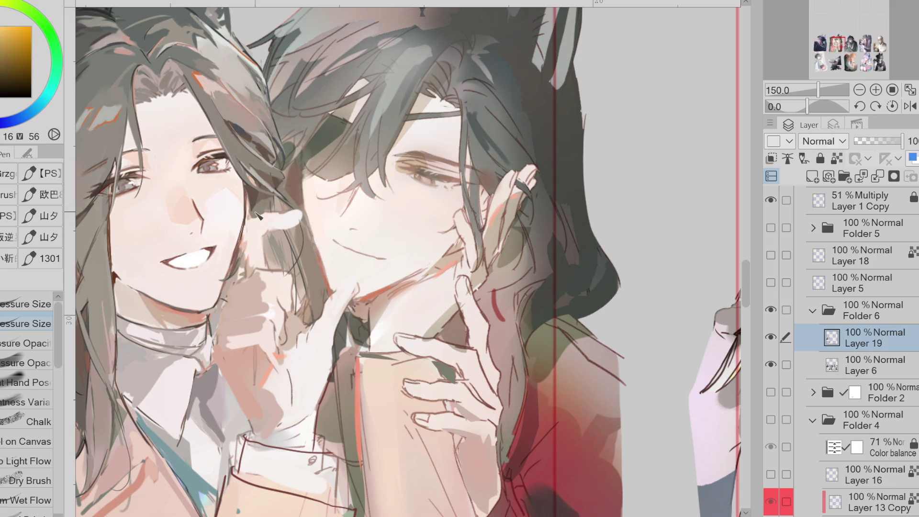
left_click(252, 199, "alt")
left_click(254, 196, "alt")
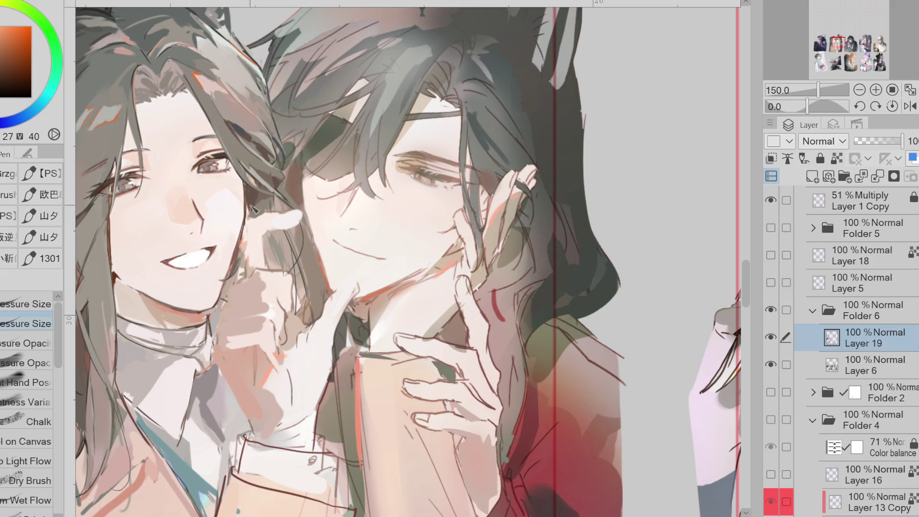
left_click(245, 184, "alt")
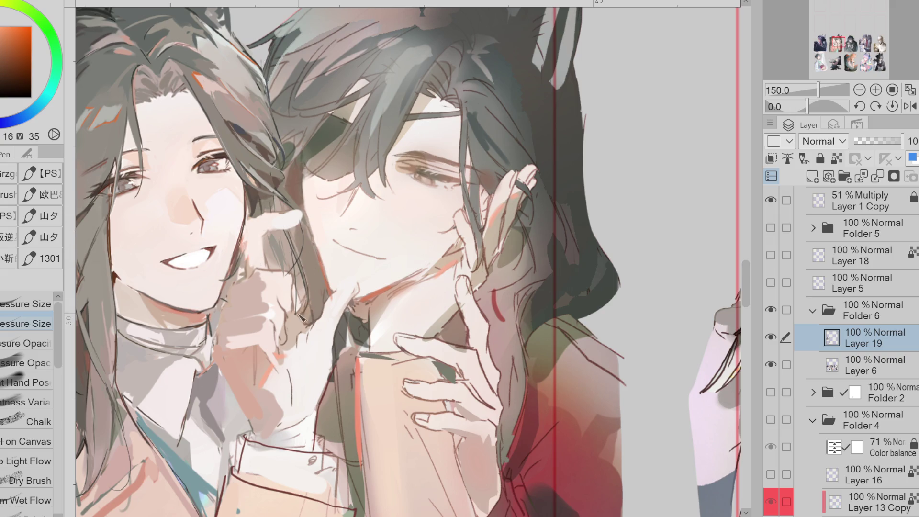
left_click(276, 195, "alt")
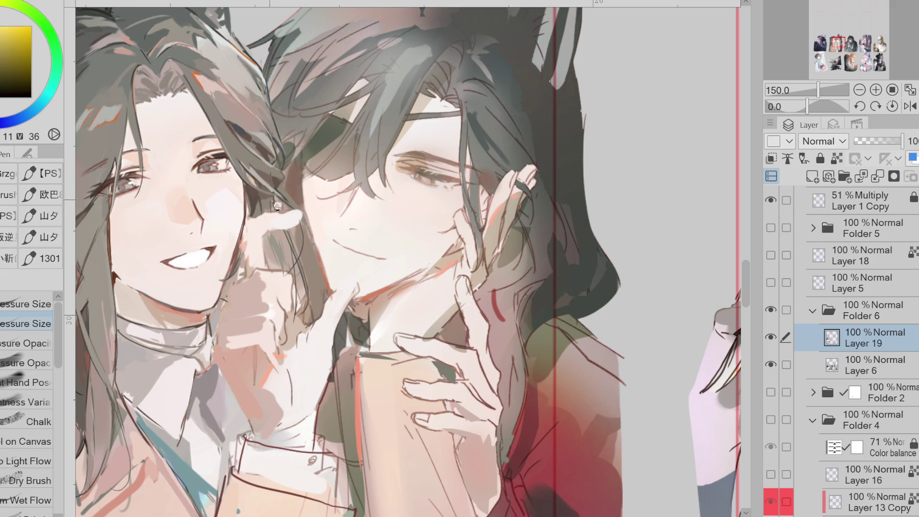
left_click(271, 210, "alt")
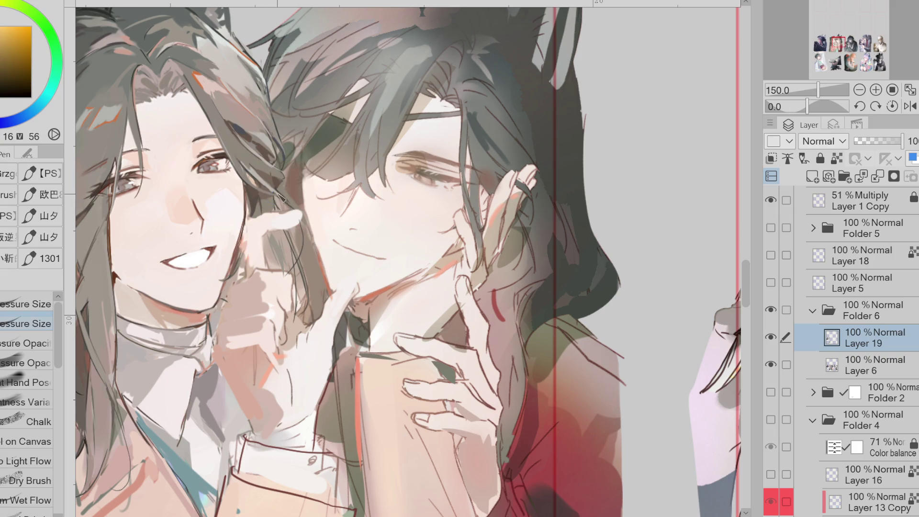
left_click_drag(276, 137, 282, 153)
Step: Mirror the view to compare grey hair colours near the eye, then restore it
left_click(910, 106)
left_click(551, 239, "alt")
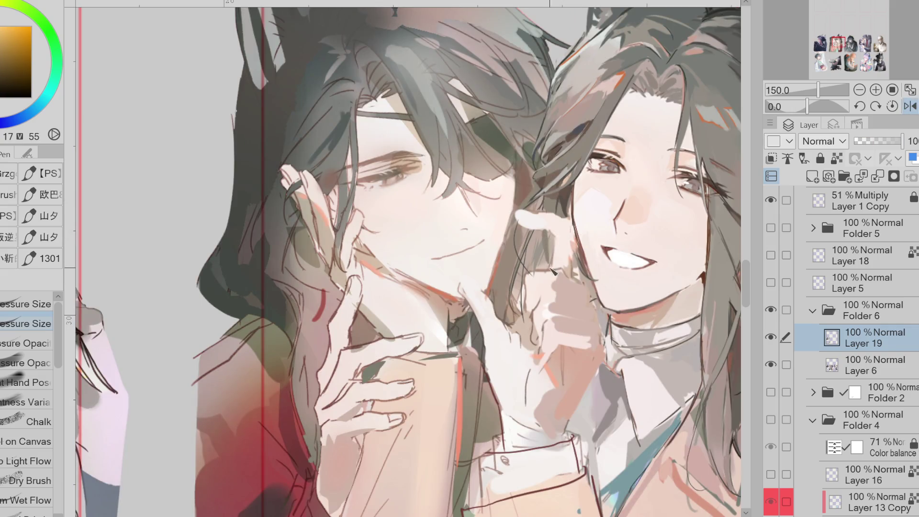
left_click(543, 239, "alt")
left_click(551, 239, "alt")
left_click(579, 165, "alt")
left_click(569, 183, "alt")
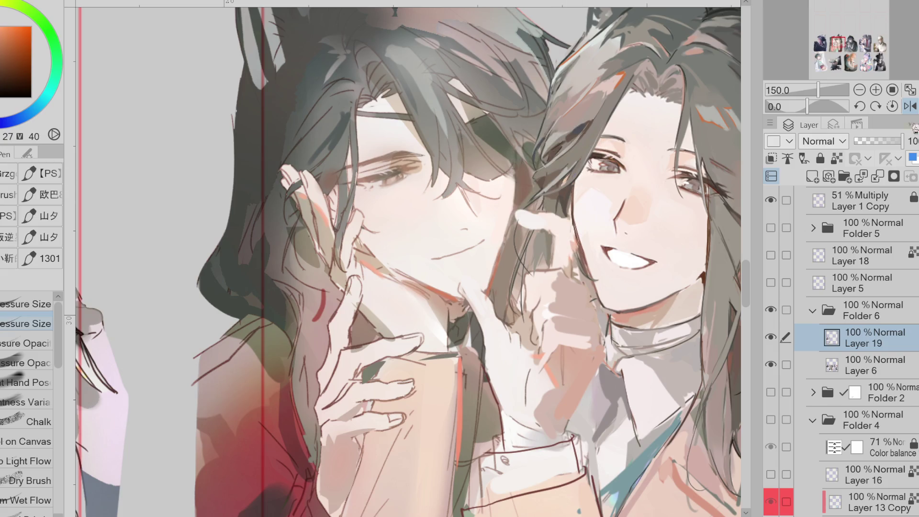
left_click(910, 106)
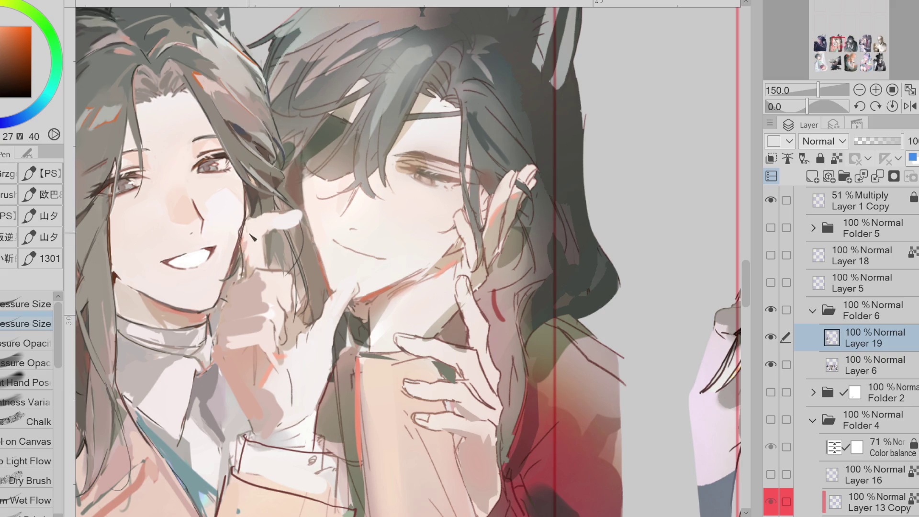
Step: Cover the stray hair strands beside the cheek with a lighter skin tone from the face
left_click_drag(241, 225, 242, 278)
left_click_drag(244, 218, 244, 280)
left_click(261, 242, "alt")
mouse_move(249, 223)
left_mouse_down()
mouse_move(242, 247)
mouse_move(250, 262)
left_mouse_up()
left_click(249, 241, "alt")
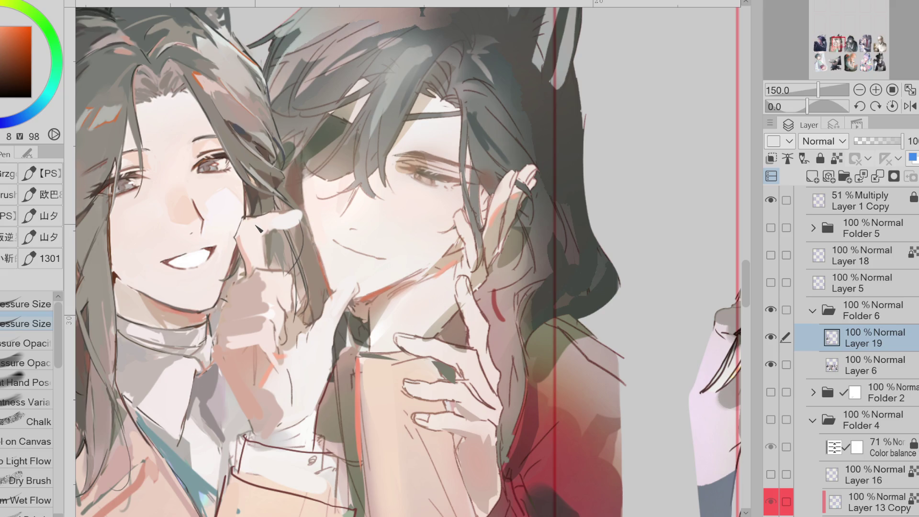
left_click(374, 295, "alt")
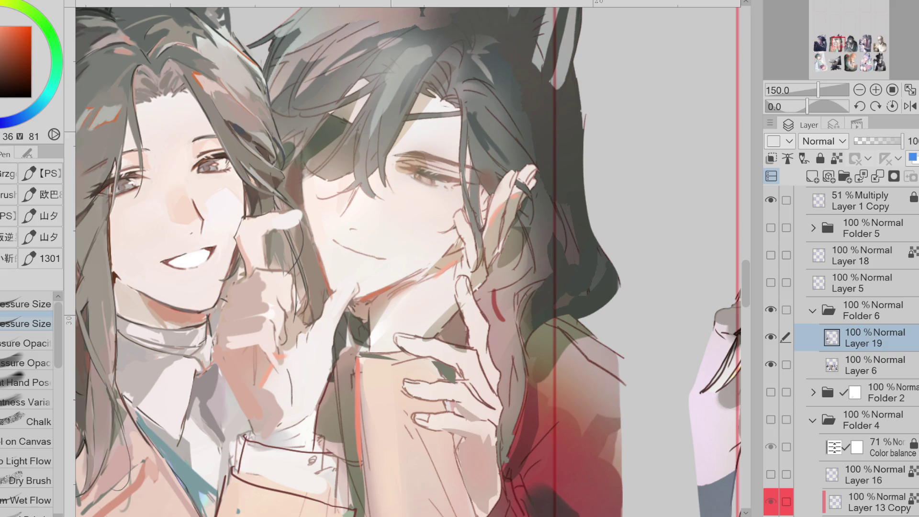
scroll(407, 259, "down", 5)
scroll(407, 258, "up", 5)
left_click(155, 196, "alt")
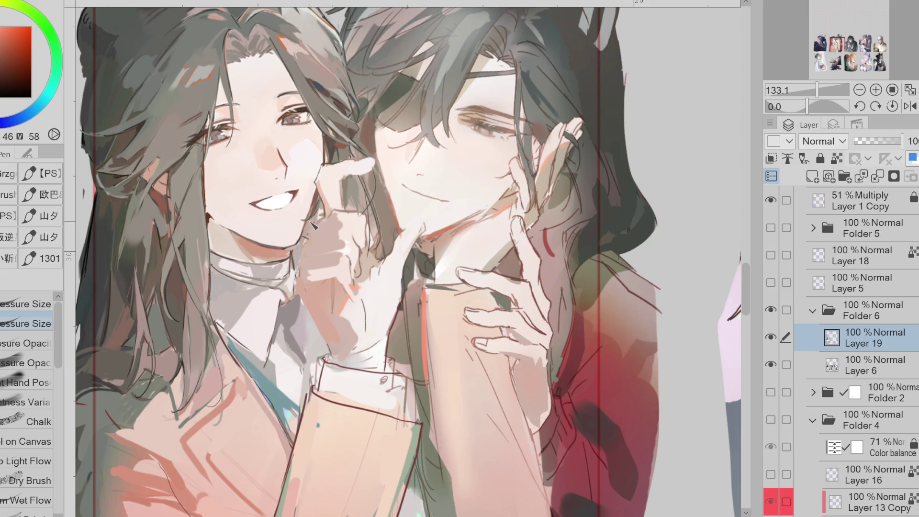
left_click(771, 282)
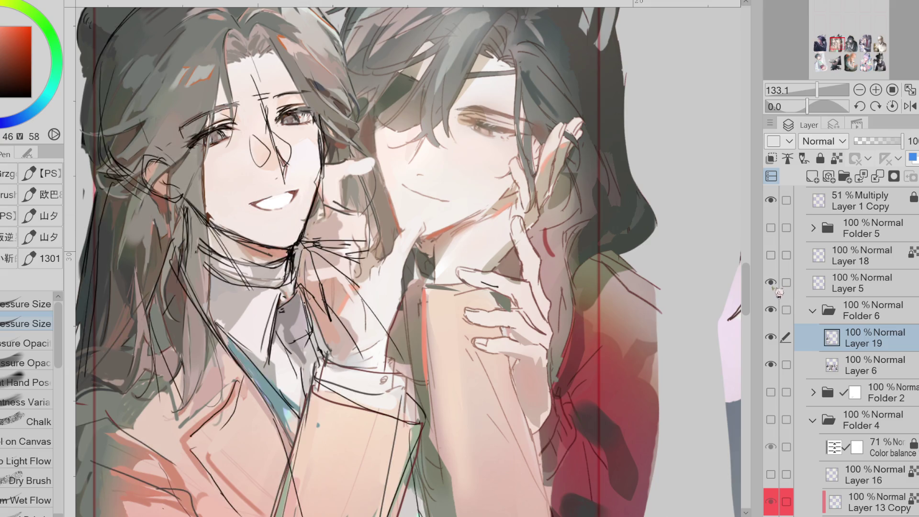
left_click(771, 284, "alt")
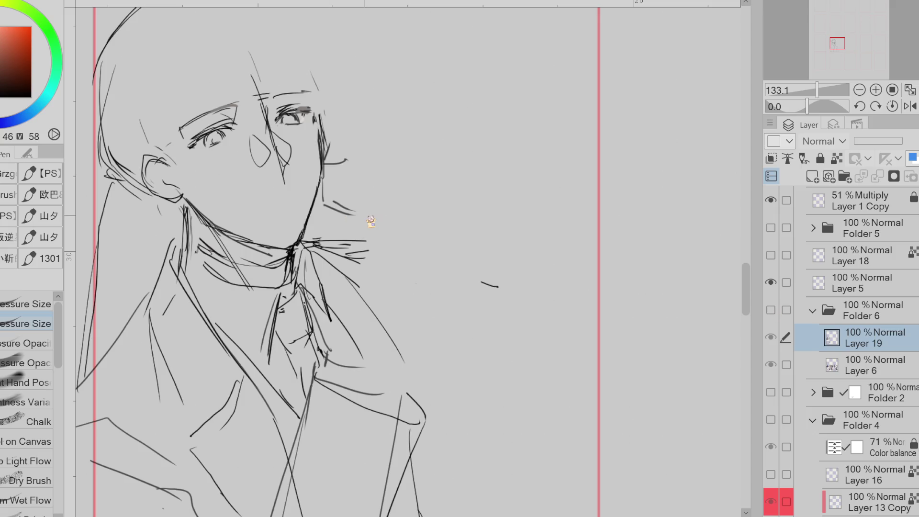
left_click(771, 283, "alt")
left_click(771, 283)
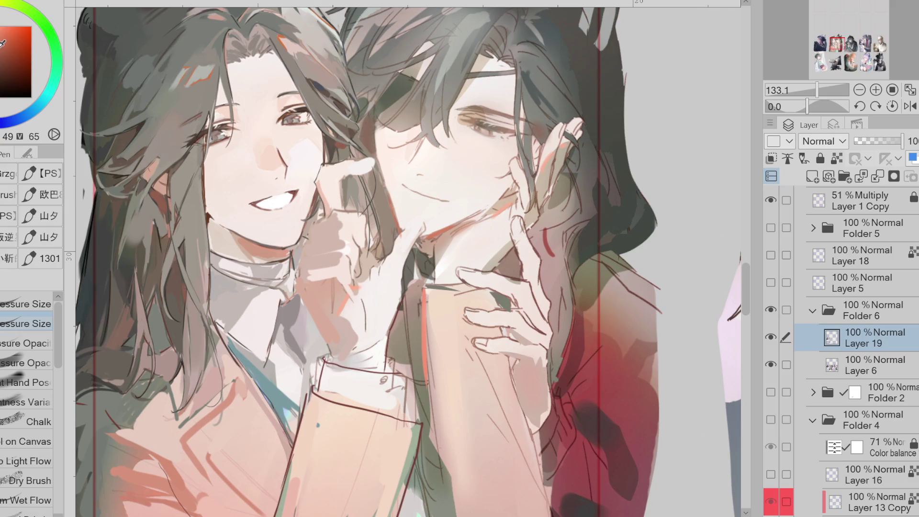
key("g")
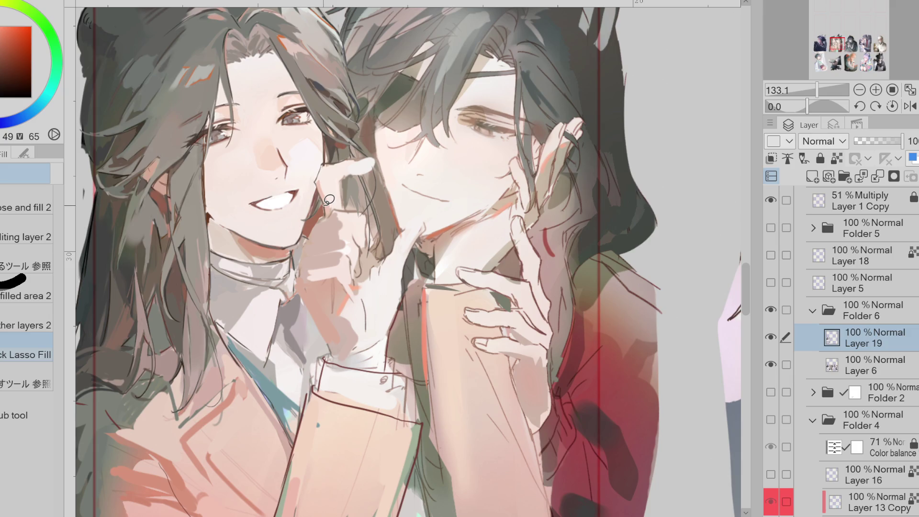
left_click(410, 254, "alt")
left_click(358, 188, "alt")
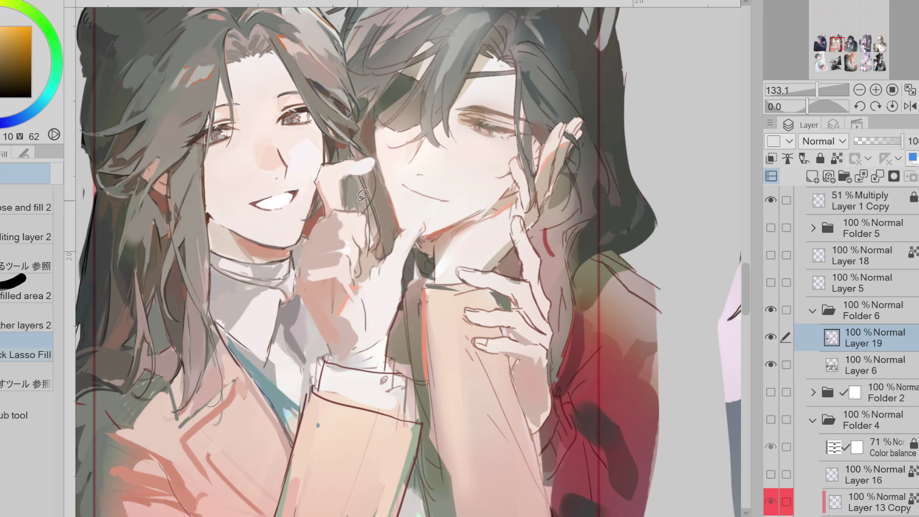
left_click(352, 139, "alt")
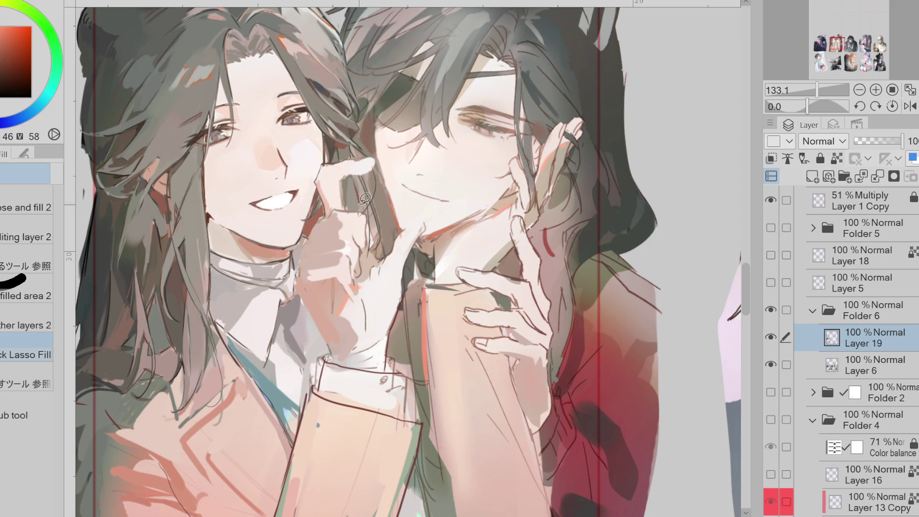
key("p")
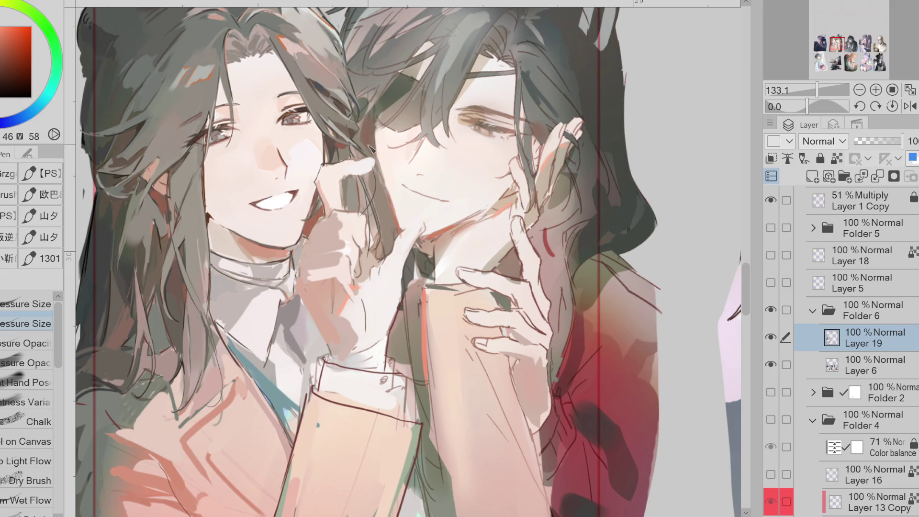
left_click(383, 204, "alt")
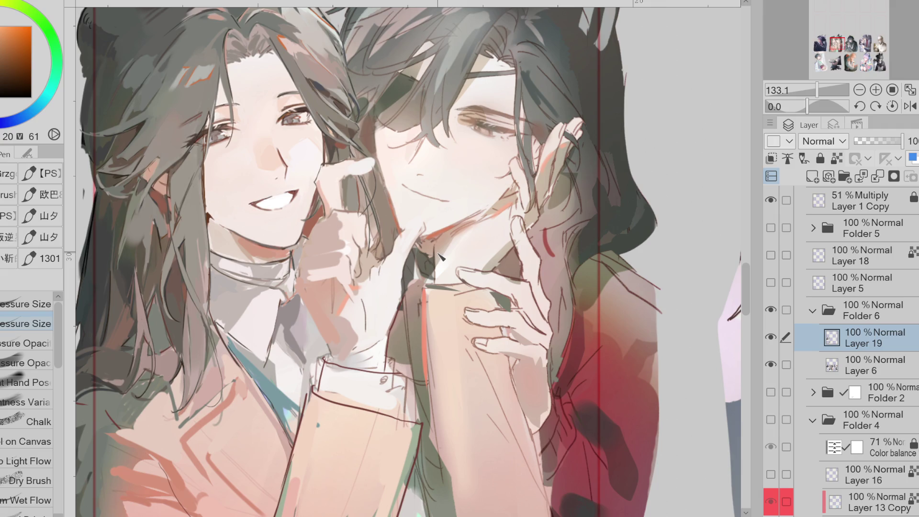
Step: Draw a dark brown edge along the sleeve cuff and pick up pale cuff and collar tones
scroll(440, 257, "down", 2)
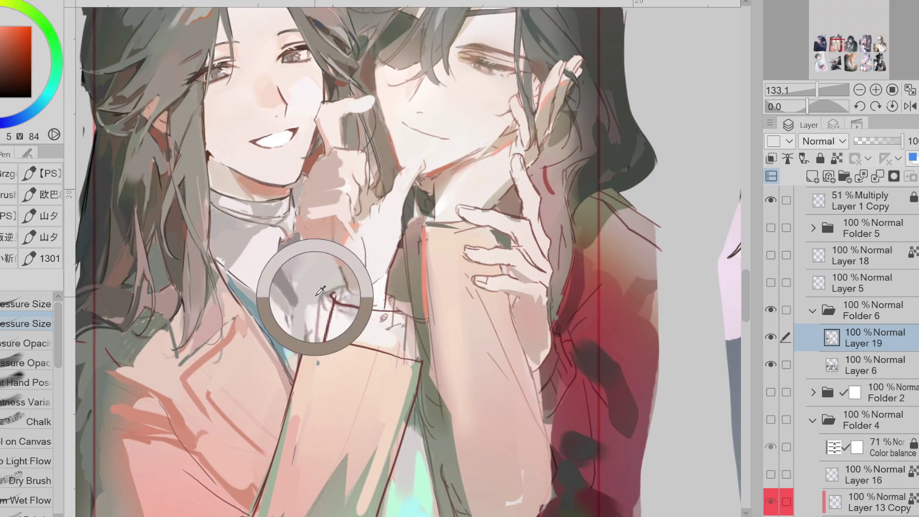
left_click(330, 312, "alt")
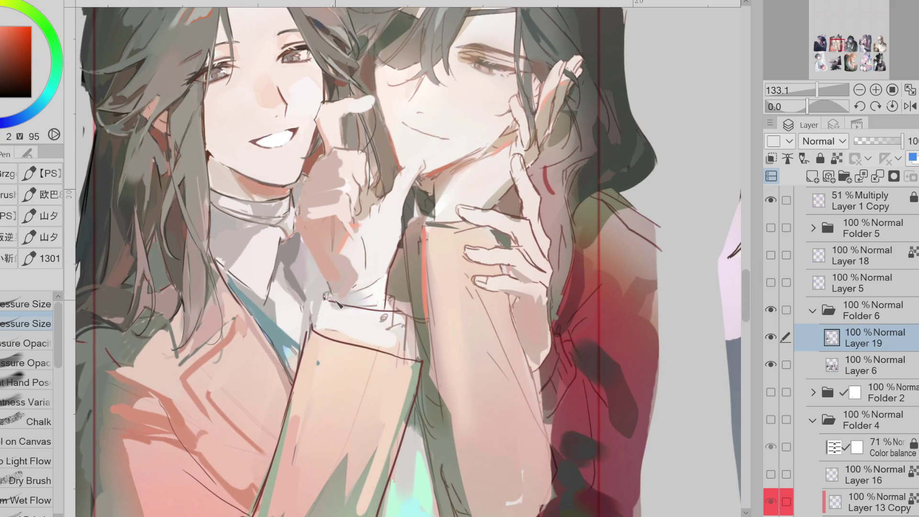
left_click(32, 60)
left_click_drag(323, 299, 317, 325)
left_click(316, 342, "alt")
left_click(303, 439, "alt")
left_click(319, 362, "alt")
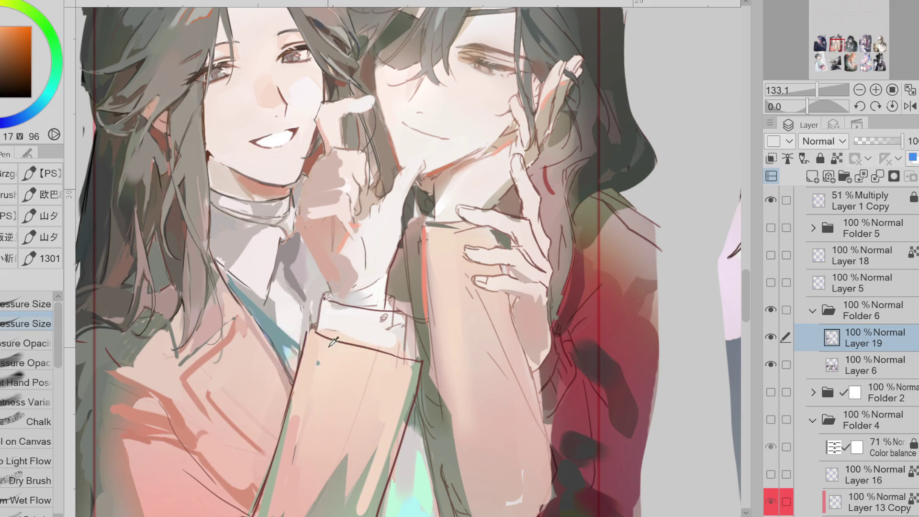
left_click(180, 351, "alt")
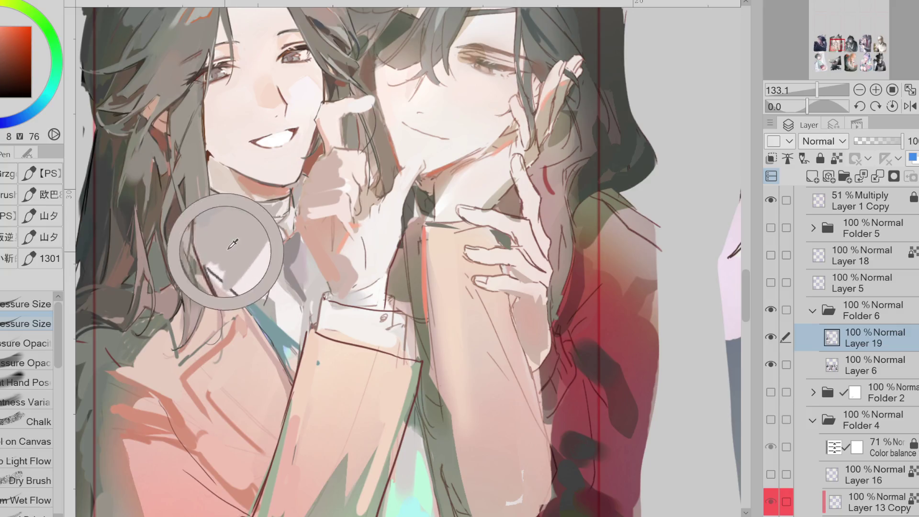
Step: Extend the teal collar stroke upward toward the neck, then sample the collar greys
left_click(231, 281, "alt")
mouse_move(230, 282)
left_mouse_down()
mouse_move(220, 266)
mouse_move(240, 293)
left_mouse_up()
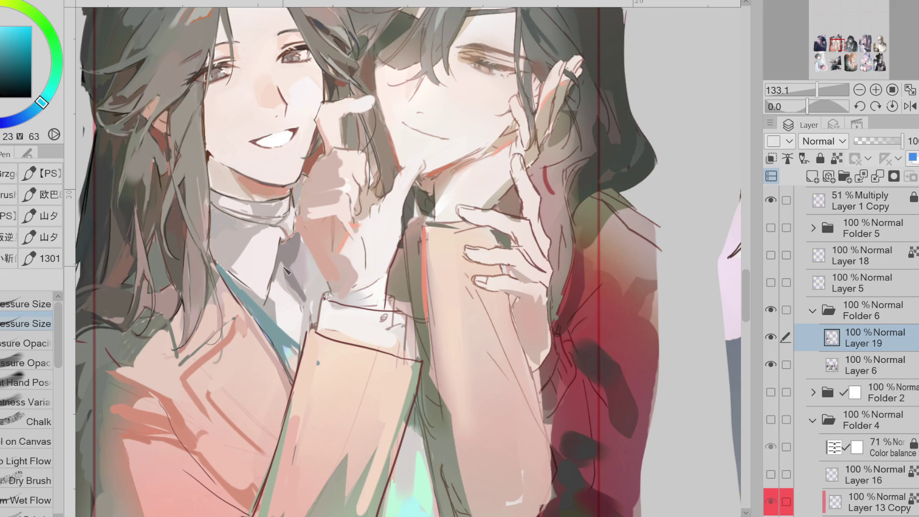
left_click(287, 250, "alt")
left_click(288, 235, "alt")
Step: Toggle Layer 5's sketch lines on and off to compare, then zoom out
left_click(770, 282)
left_click(771, 283)
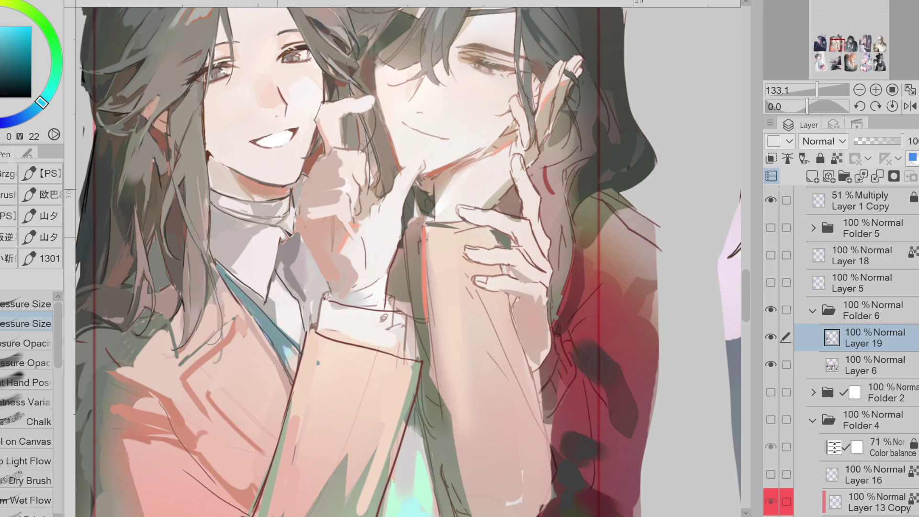
scroll(292, 287, "down", 1)
scroll(299, 199, "up", 2)
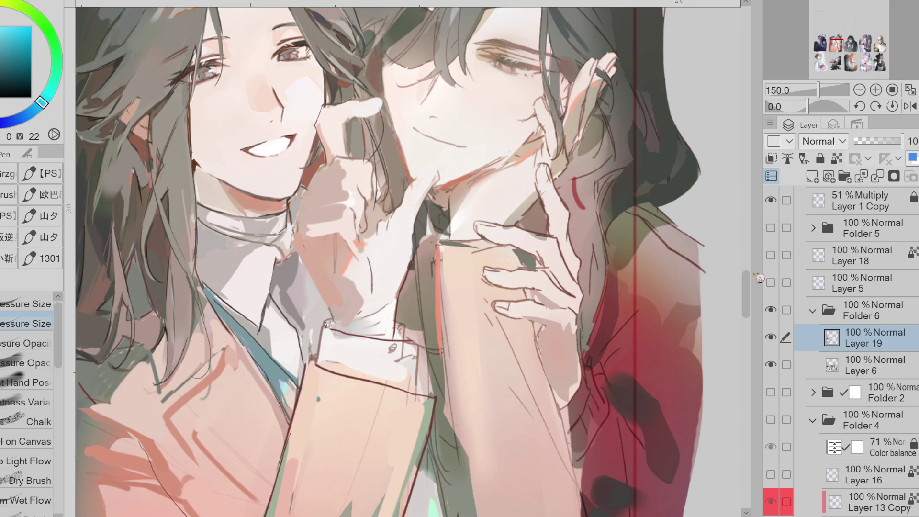
key("ctrl+minus")
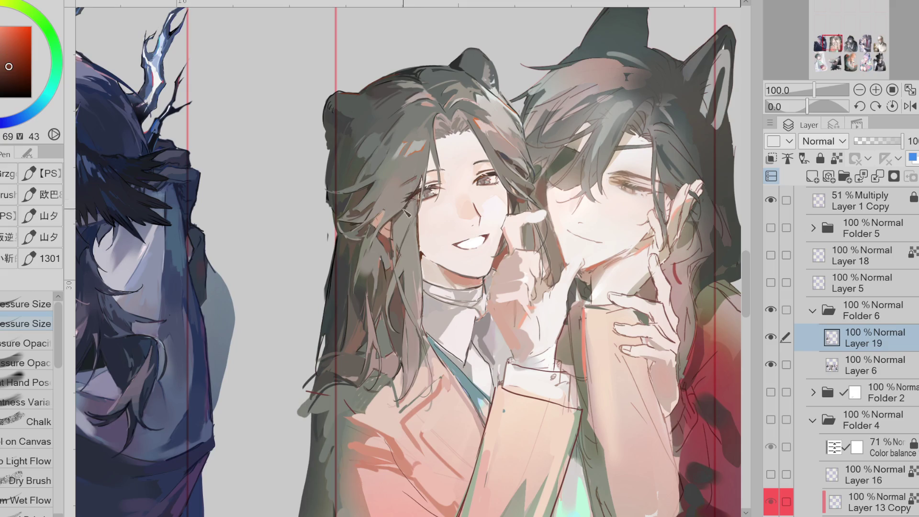
left_click(416, 197, "alt")
scroll(728, 267, "down", 5)
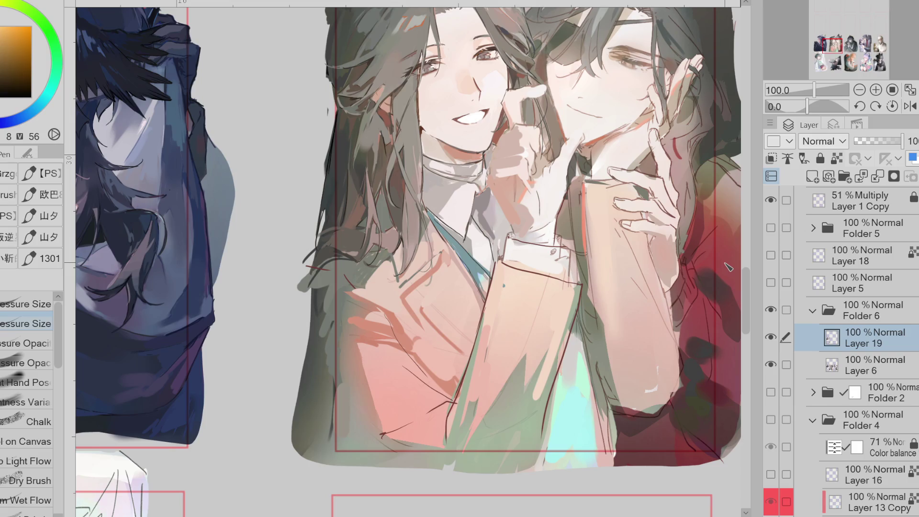
left_click(430, 343, "alt")
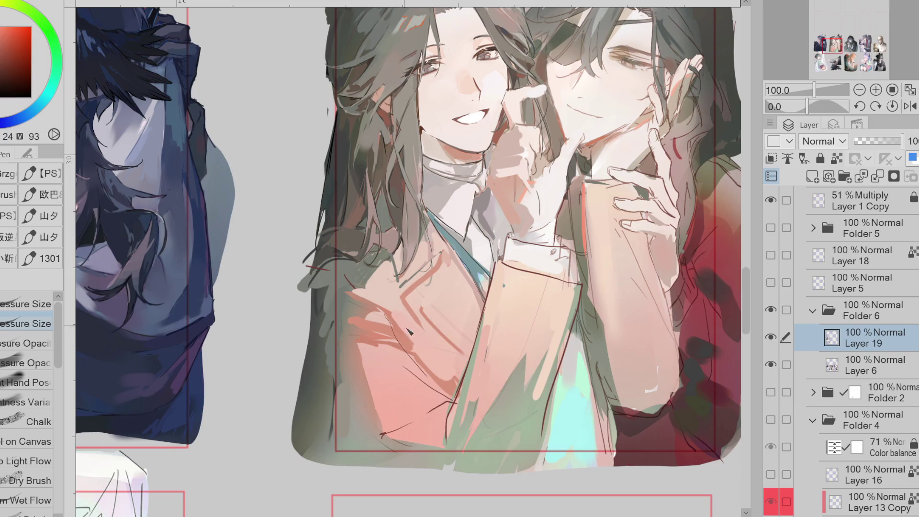
left_click(786, 282)
left_click(772, 283)
left_click(772, 284)
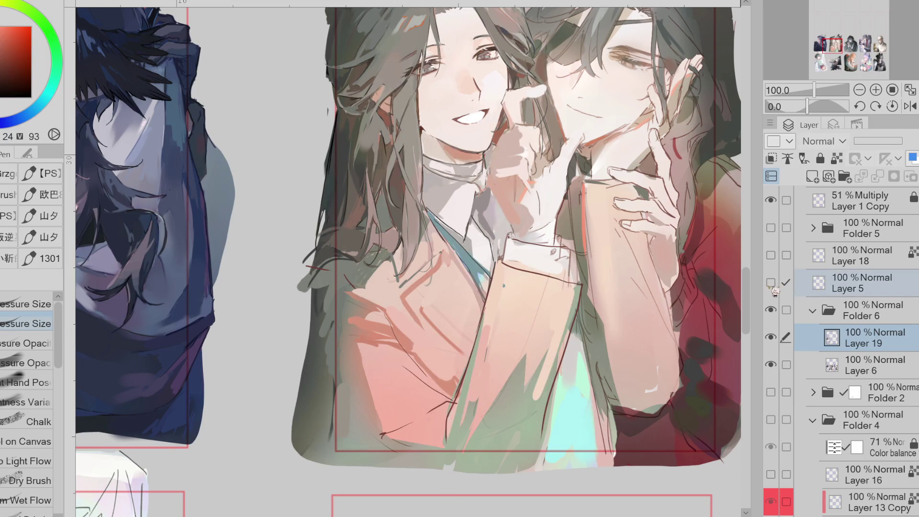
left_click(344, 291, "alt")
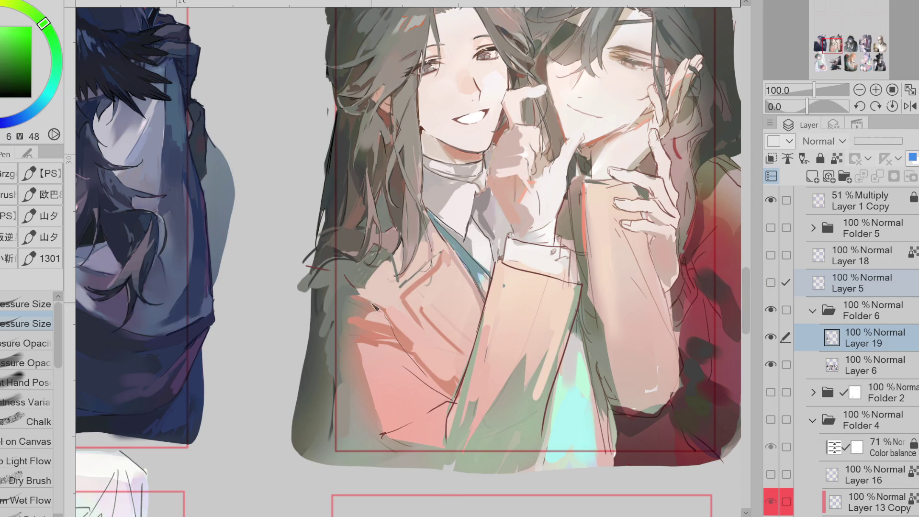
left_click(382, 317, "alt")
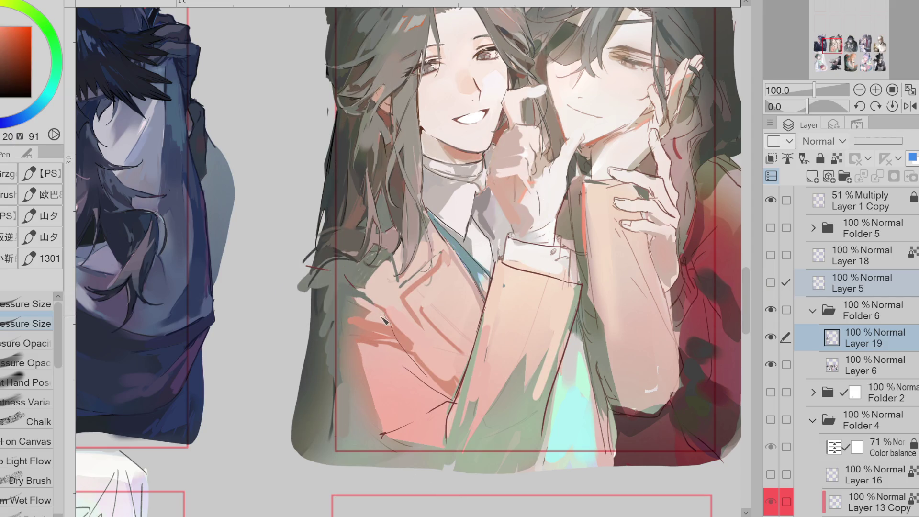
left_click(388, 263, "alt")
left_click(399, 249, "alt")
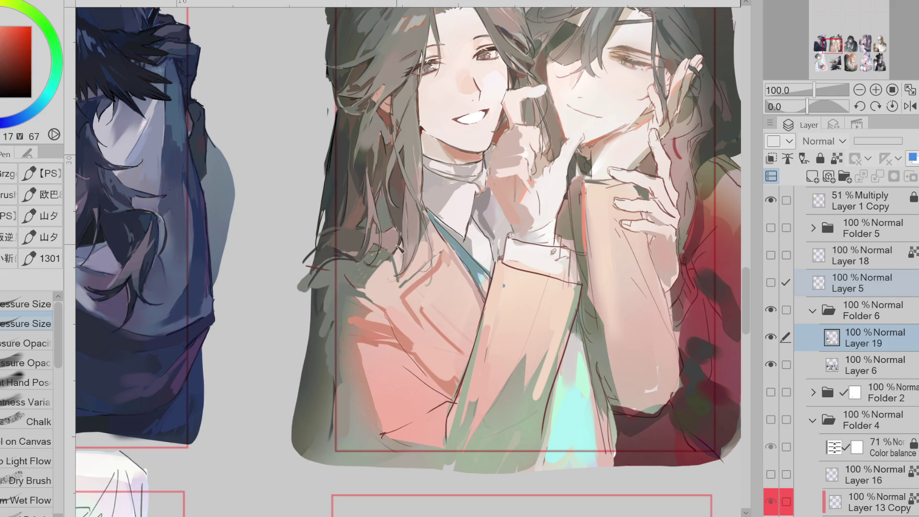
left_click(400, 250, "alt")
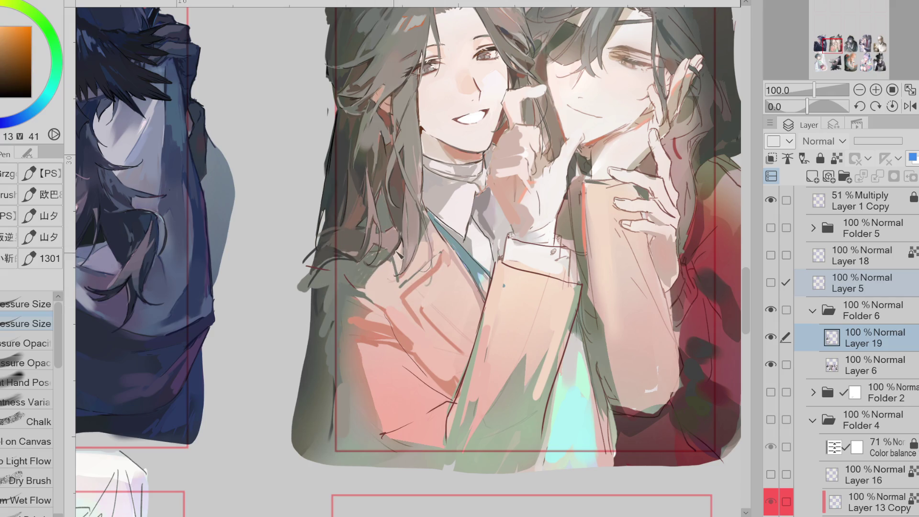
scroll(403, 217, "up", 1)
left_click(377, 259, "alt")
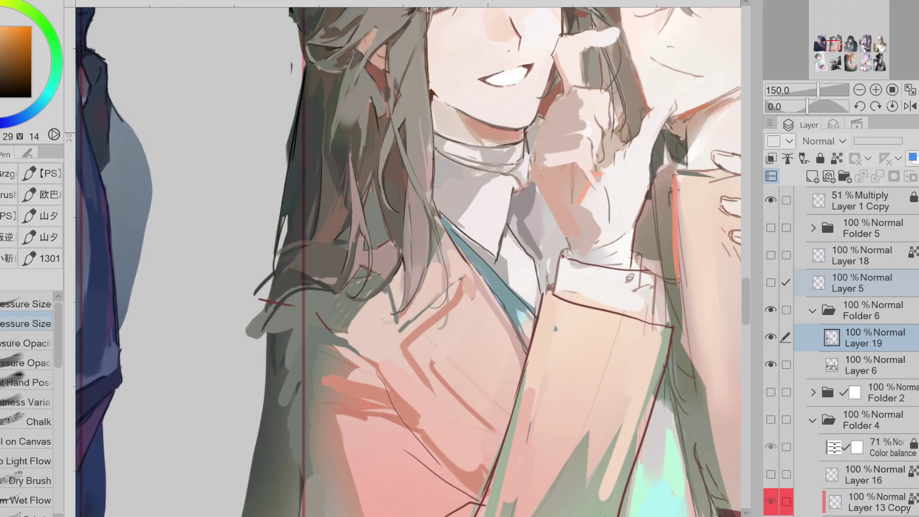
Step: Draw a short dark line in the hair and sample grey and orange tones near the collar
left_click(375, 252, "alt")
mouse_move(368, 271)
left_mouse_down()
mouse_move(388, 276)
mouse_move(372, 247)
left_mouse_up()
left_click(330, 325, "alt")
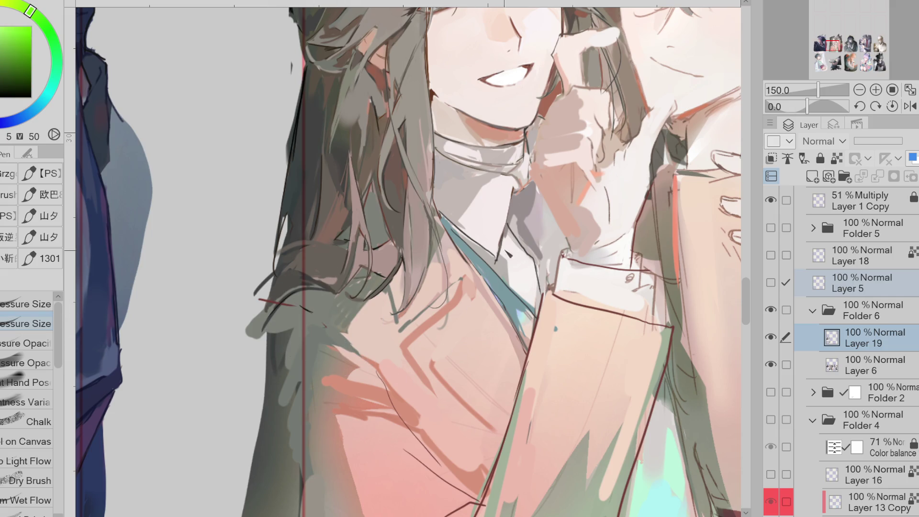
left_click(523, 218, "alt")
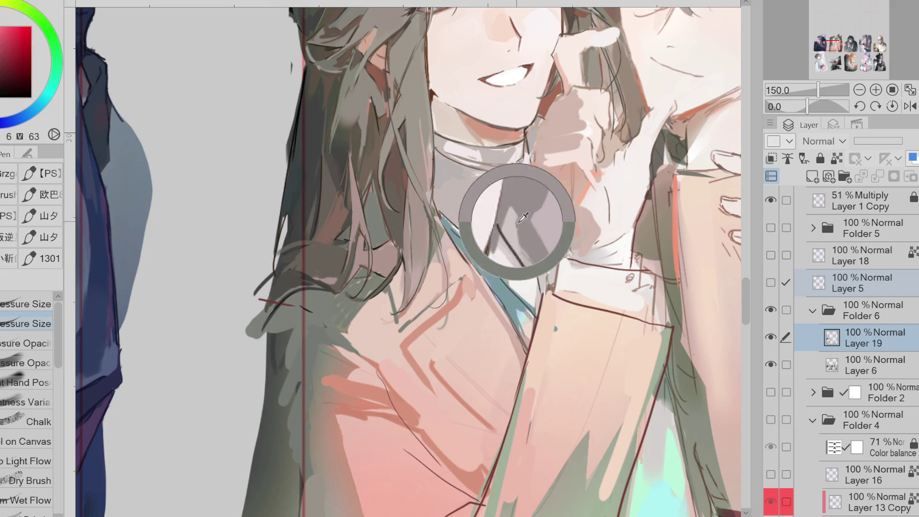
left_click(505, 246, "alt")
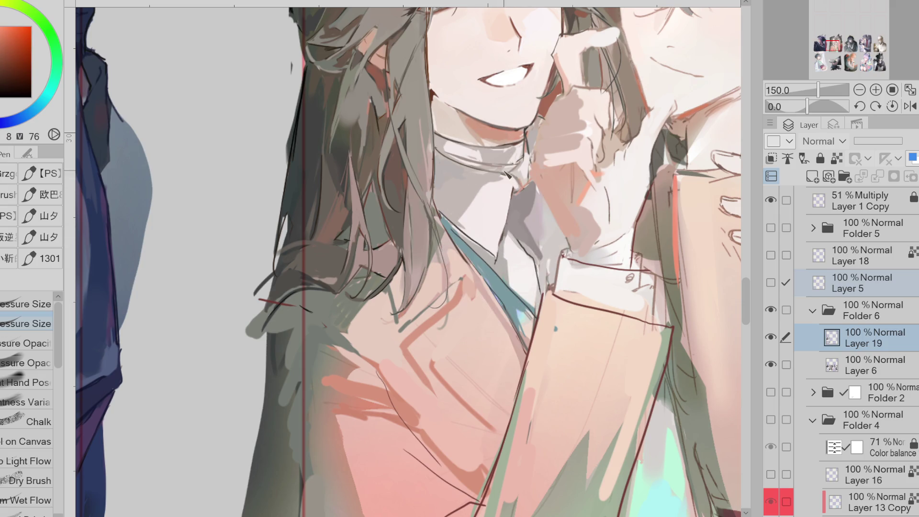
left_click(485, 149, "alt")
Step: Paint a pale lavender-grey accent on the shirt beside the collar
scroll(731, 294, "down", 2)
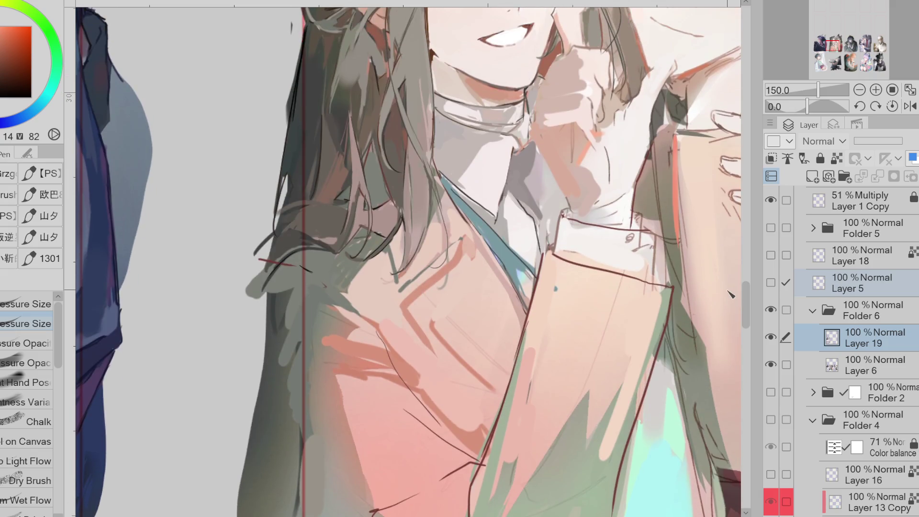
left_click(530, 189, "alt")
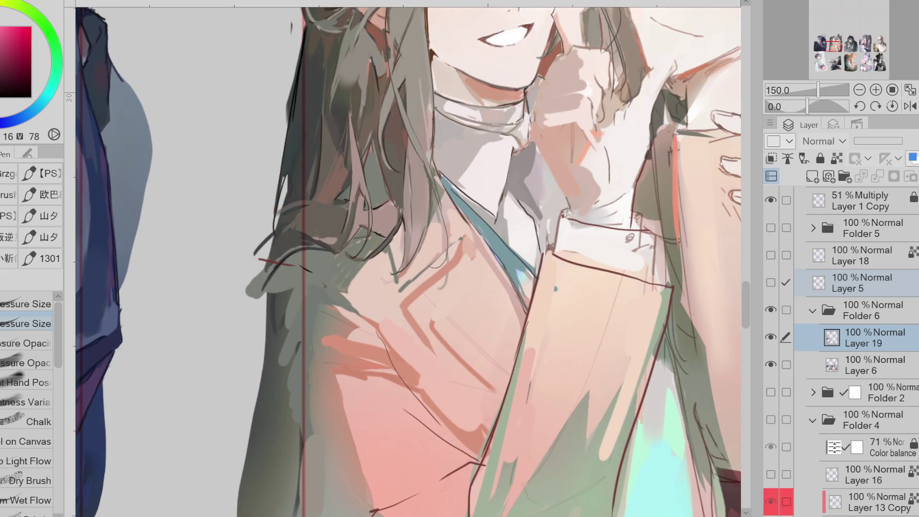
left_click(535, 173, "alt")
left_click_drag(542, 171, 533, 201)
scroll(546, 232, "down", 4)
scroll(538, 191, "up", 2)
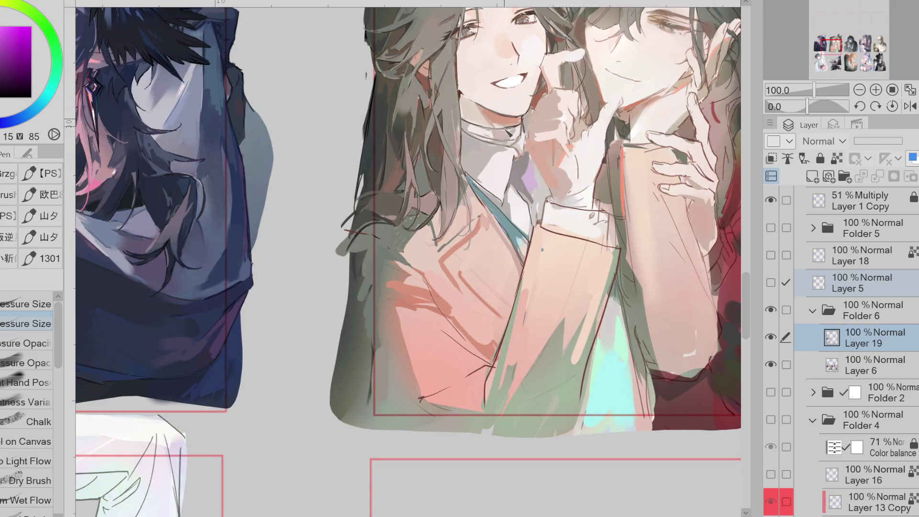
Step: Check Layer 5's sketch lines, then switch to a brush whose opacity follows pen pressure
left_click(772, 282)
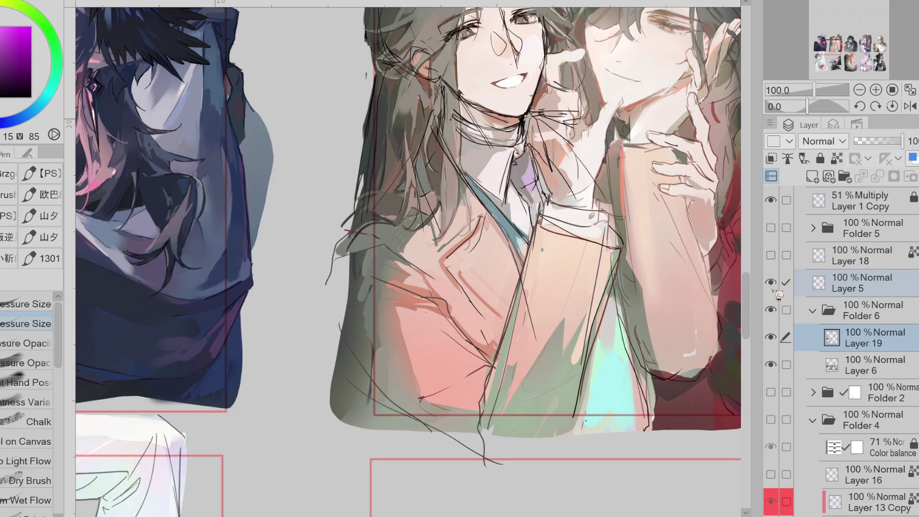
left_click(771, 283)
left_click(521, 233, "alt")
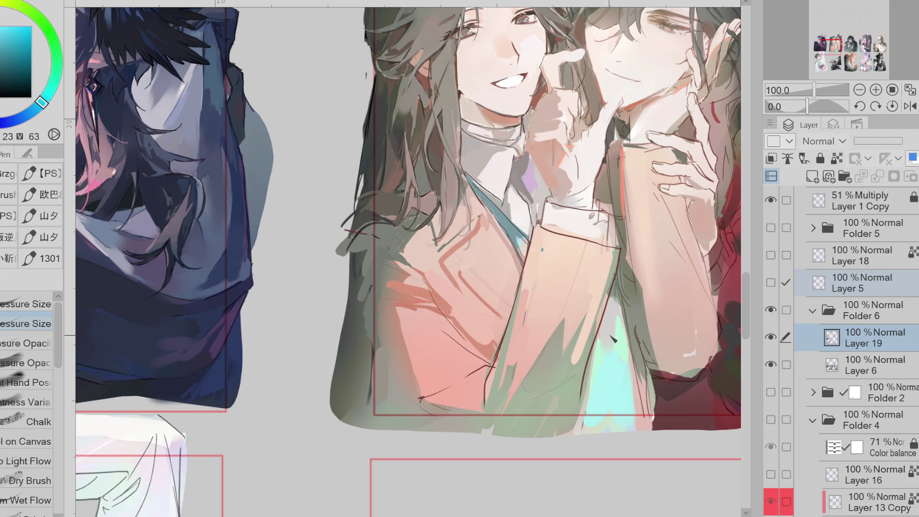
left_click(621, 289, "alt")
left_click(29, 362)
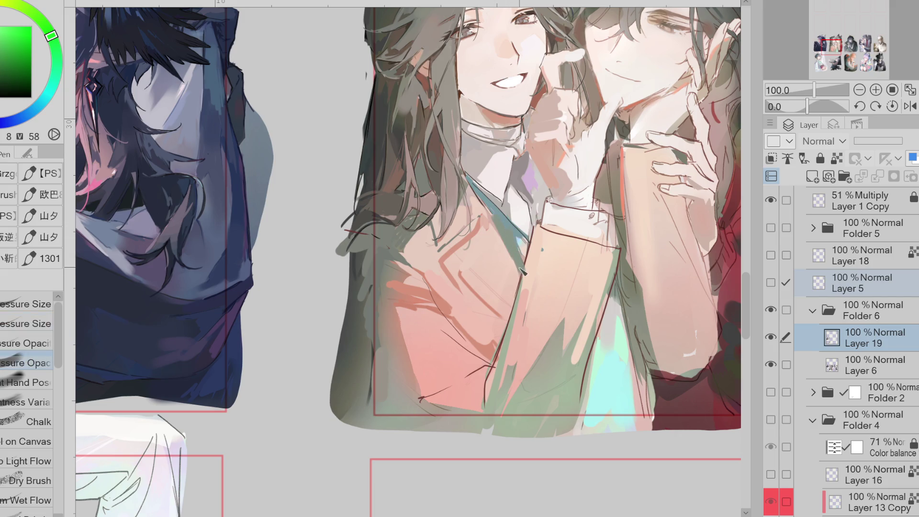
Step: Shade the lower jacket with green and dark gold strokes
left_click(450, 310, "alt")
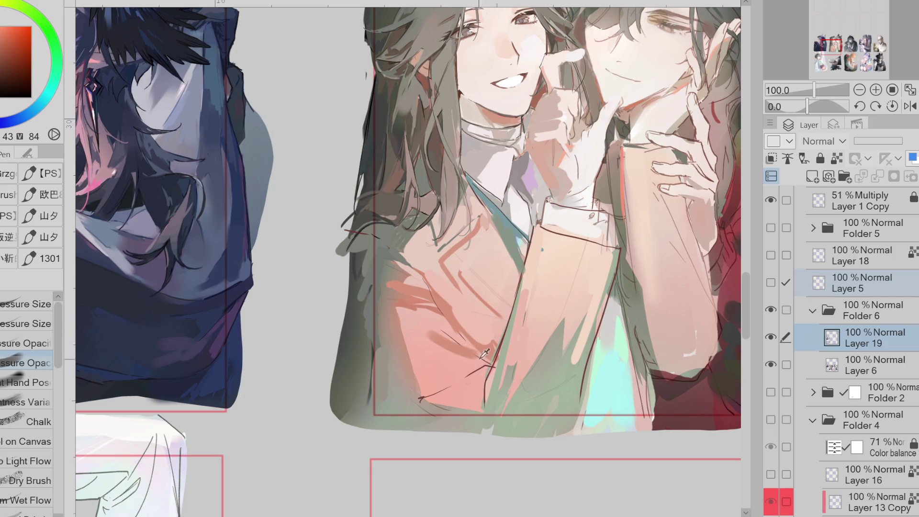
left_click(499, 386, "alt")
mouse_move(486, 378)
left_mouse_down()
mouse_move(443, 412)
mouse_move(450, 416)
left_mouse_up()
left_click(431, 410, "alt")
left_click(448, 419, "alt")
left_click_drag(496, 364, 488, 411)
Step: Repaint the sleeve in peach over the green and lighten the cuff
left_click(524, 318, "alt")
left_click_drag(529, 283, 500, 371)
left_click(537, 341, "alt")
left_click_drag(539, 261, 501, 366)
left_click(579, 231, "alt")
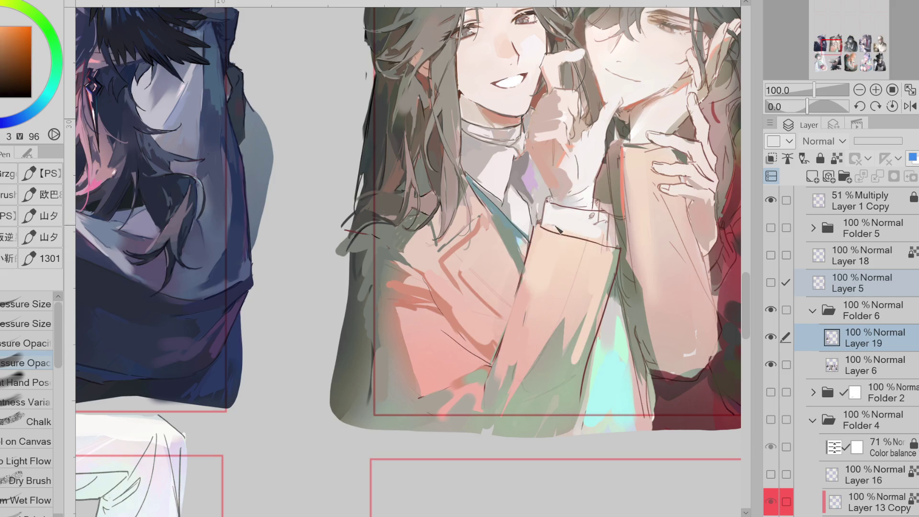
left_click(586, 227, "alt")
mouse_move(550, 205)
left_mouse_down()
mouse_move(602, 229)
mouse_move(585, 221)
mouse_move(587, 234)
left_mouse_up()
Step: Soften and lighten the collar and neck with orange-red strokes
left_click_drag(508, 151, 476, 190)
mouse_move(505, 146)
left_mouse_down()
mouse_move(474, 182)
mouse_move(494, 186)
left_mouse_up()
left_click(496, 160, "alt")
left_click_drag(501, 151, 505, 192)
left_click_drag(510, 149, 486, 187)
left_click(507, 164, "alt")
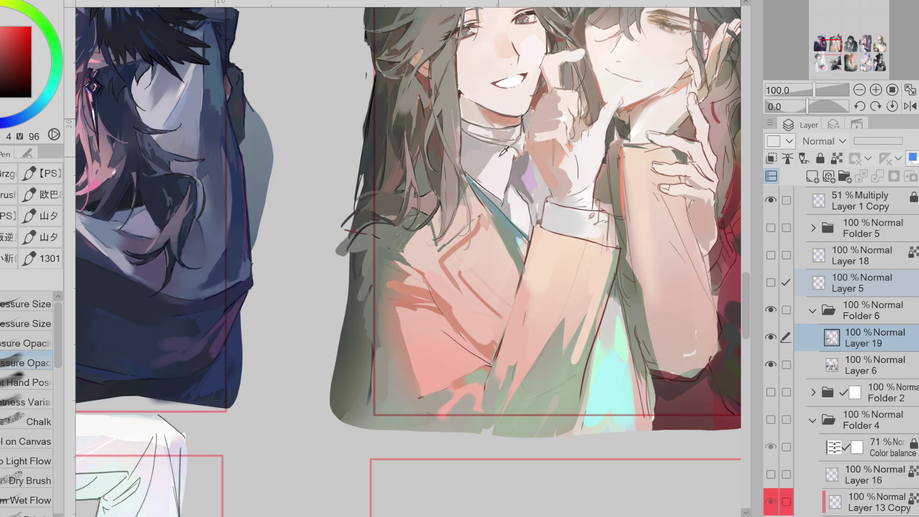
left_click(507, 161, "alt")
left_click(513, 139, "alt")
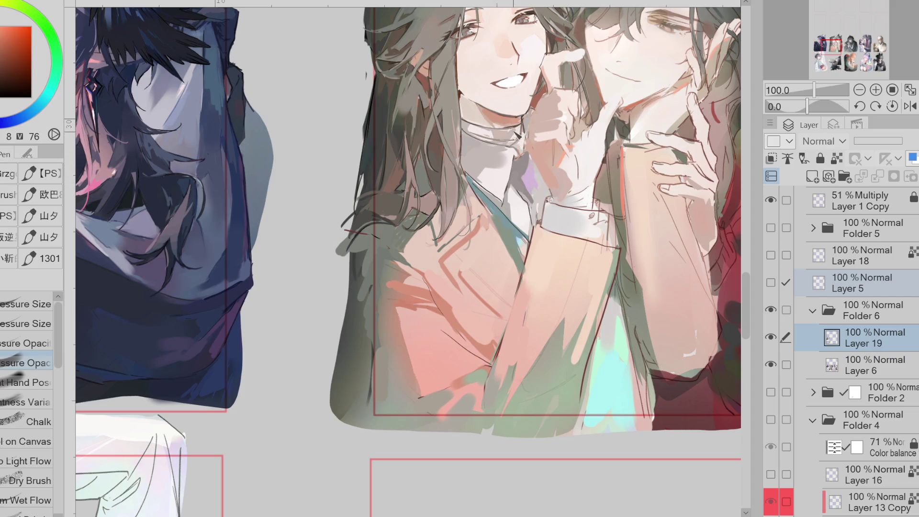
scroll(507, 104, "up", 2)
scroll(511, 89, "up", 2)
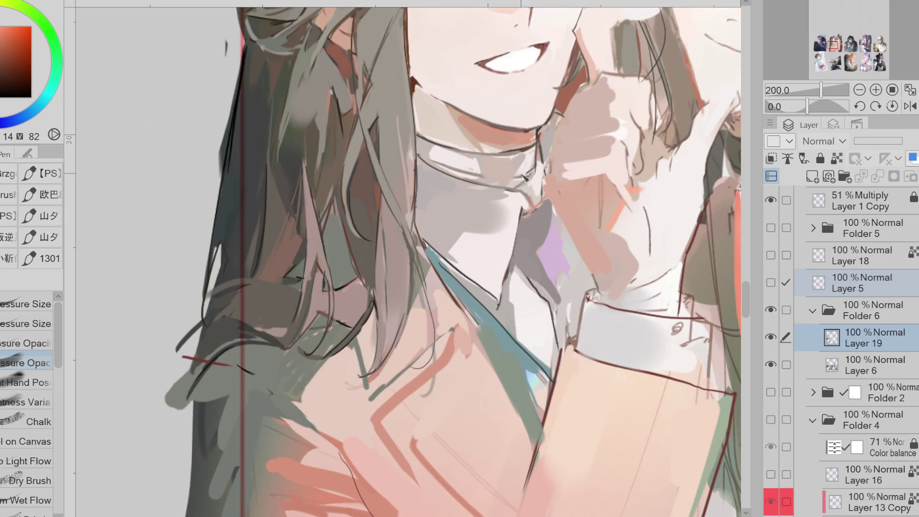
left_click(535, 178, "alt")
left_click(532, 176, "alt")
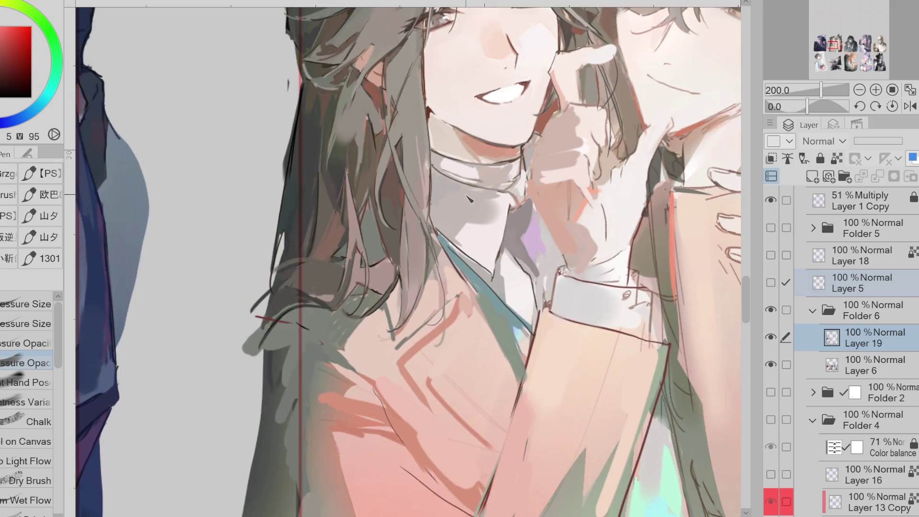
Step: Sample red and orange jacket tones and mirror the view to check the drawing
scroll(530, 180, "down", 2)
left_click(446, 303, "alt")
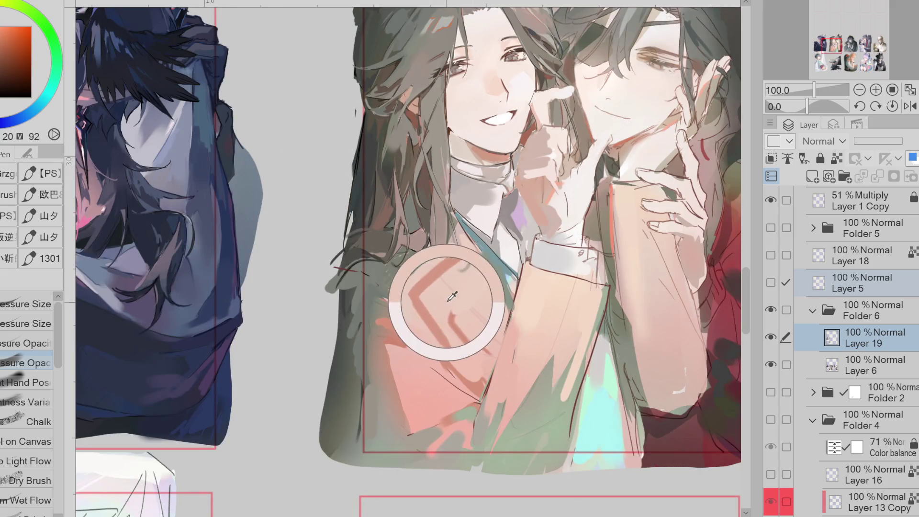
left_click(404, 322, "alt")
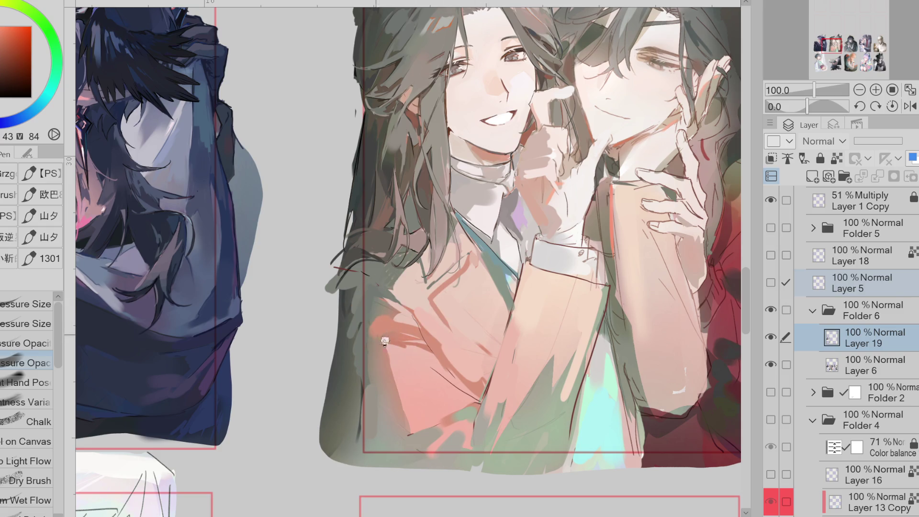
left_click(393, 325, "alt")
left_click(397, 348, "alt")
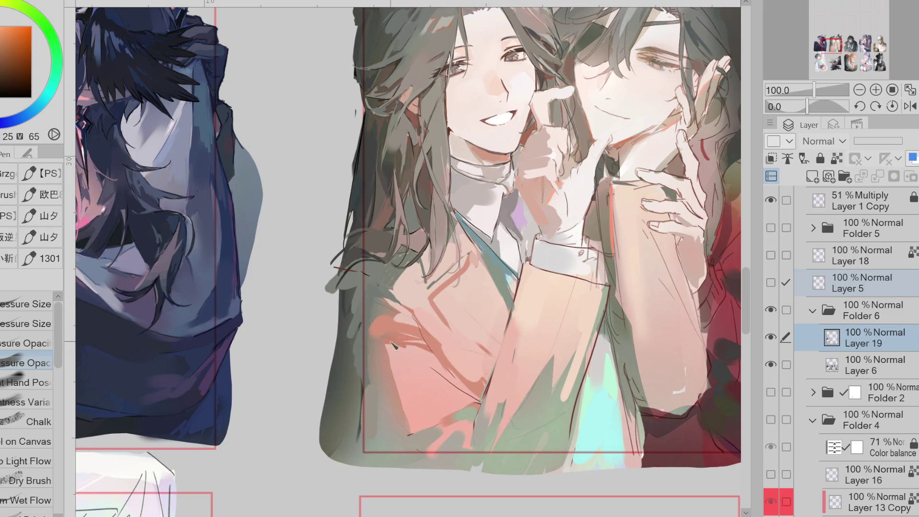
left_click(438, 341, "alt")
left_click(427, 340, "alt")
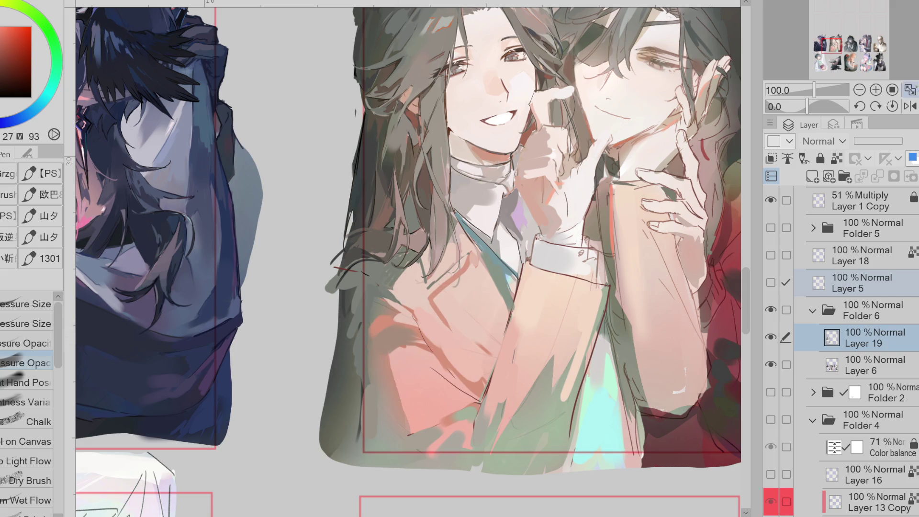
left_click(911, 105)
left_click(397, 343, "alt")
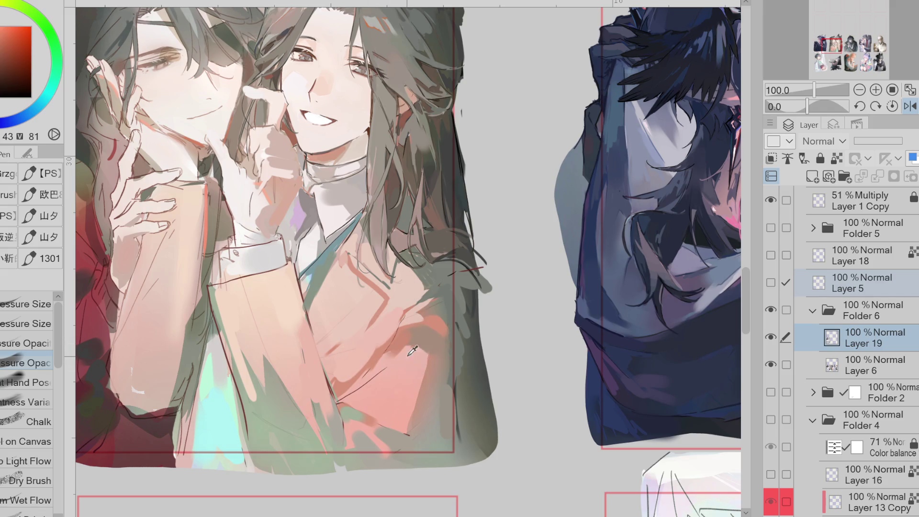
Step: Toggle Layer 19 and Layer 5 visibility to compare the painting against the sketch
left_click(771, 337)
left_click(771, 337)
left_click(771, 337)
left_click(771, 337)
left_click(771, 282)
left_click(771, 282)
left_click(770, 282)
left_click(771, 283)
Step: Brush grey-green shadow over the pink jacket and repaint a lighter pink patch
left_click(434, 311, "alt")
mouse_move(434, 312)
left_mouse_down()
mouse_move(447, 347)
mouse_move(439, 419)
left_mouse_up()
left_click(447, 345, "alt")
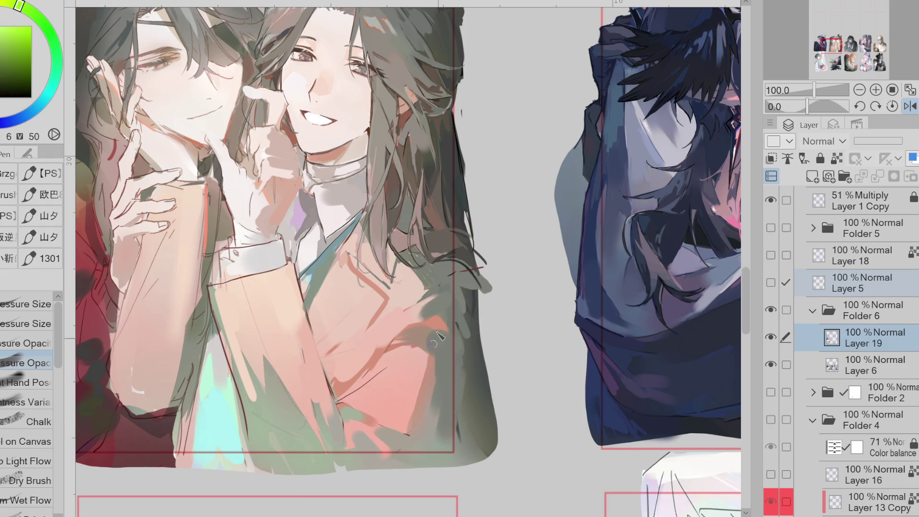
left_click(337, 272, "alt")
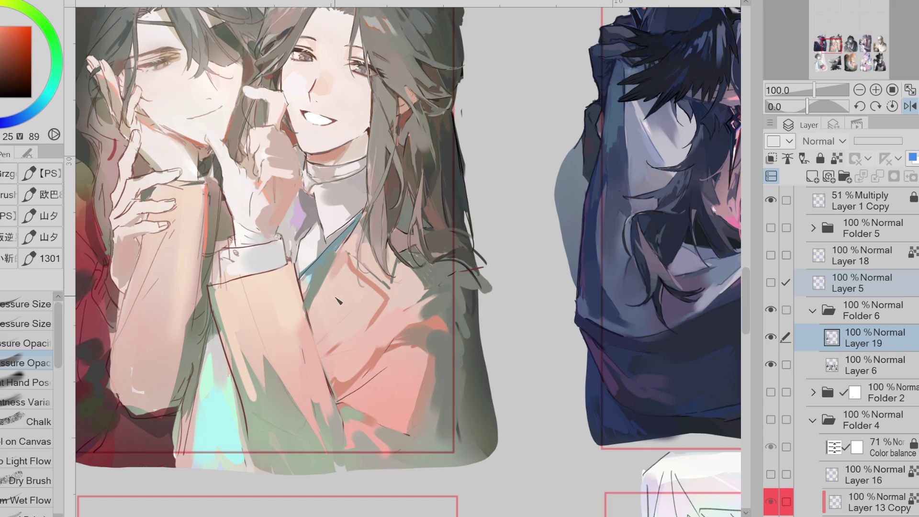
mouse_move(351, 286)
left_mouse_down()
mouse_move(342, 302)
mouse_move(359, 283)
mouse_move(326, 335)
mouse_move(367, 292)
mouse_move(383, 311)
left_mouse_up()
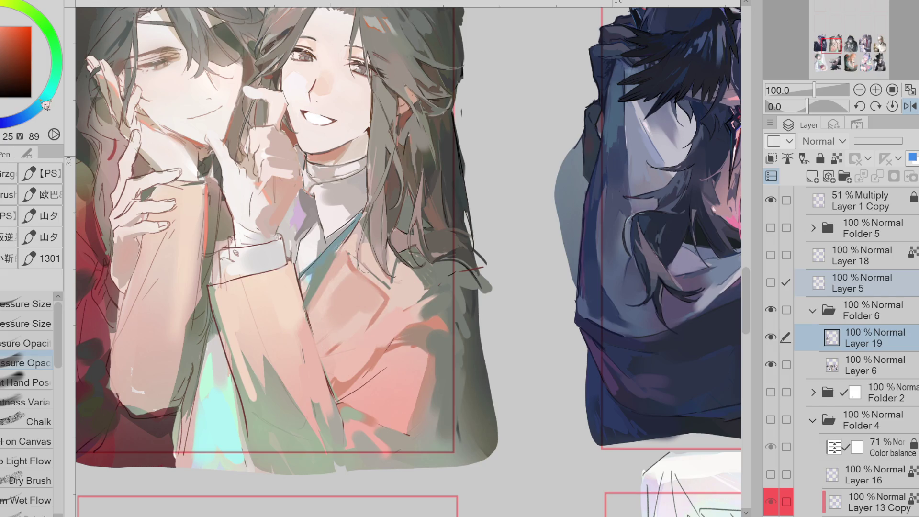
Step: Pick a dark teal-grey and shift its hue toward green-cyan
left_click(365, 397, "alt")
left_click(324, 266, "alt")
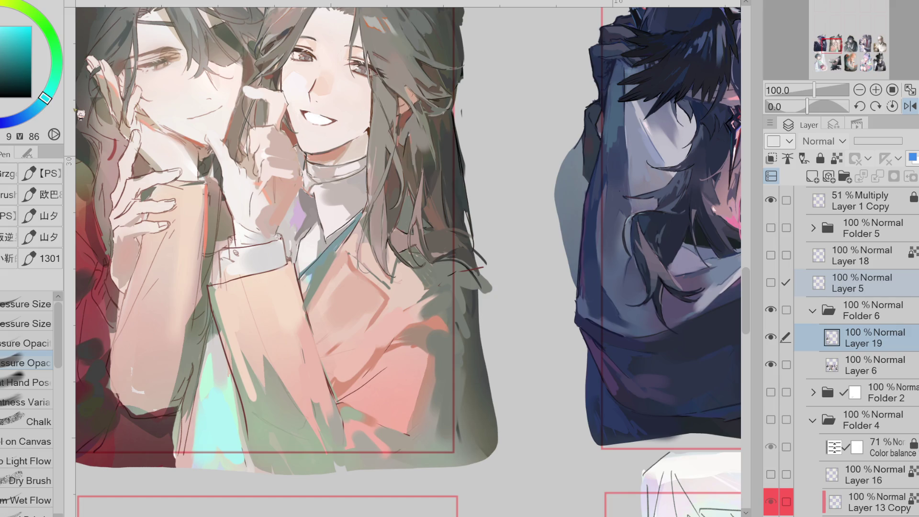
left_click(349, 295, "alt")
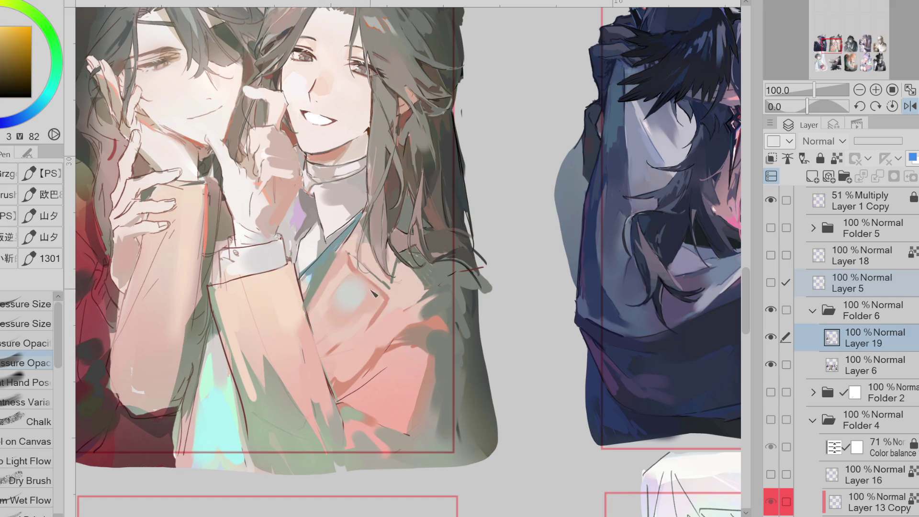
left_click(21, 50)
left_click(51, 88)
left_click(13, 59)
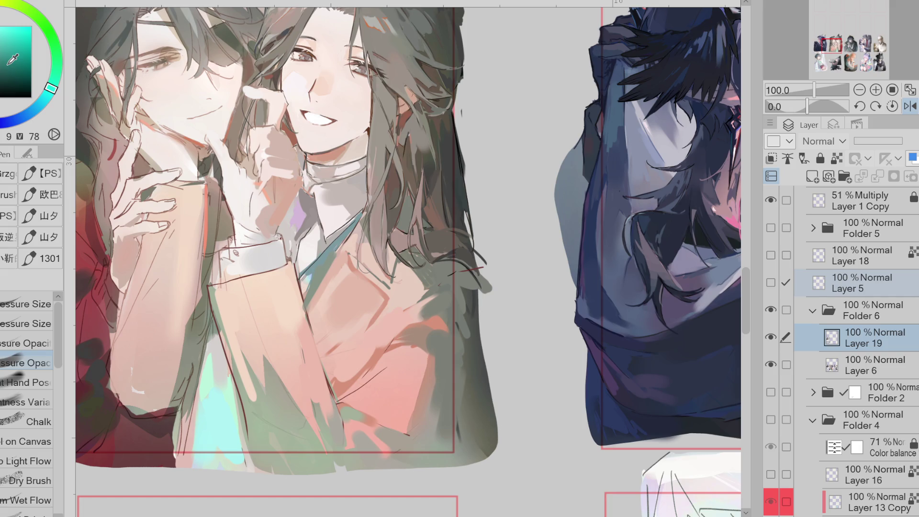
Step: Dab a bluish accent on the pink jacket, undo the extra dab, and flip the canvas horizontally
left_click(366, 297)
left_click(45, 99)
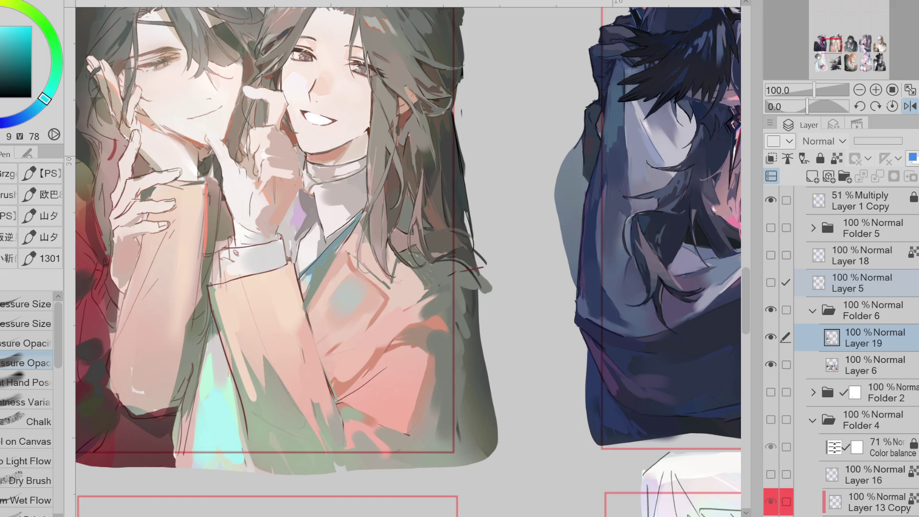
key("ctrl+z")
left_click(341, 315, "alt")
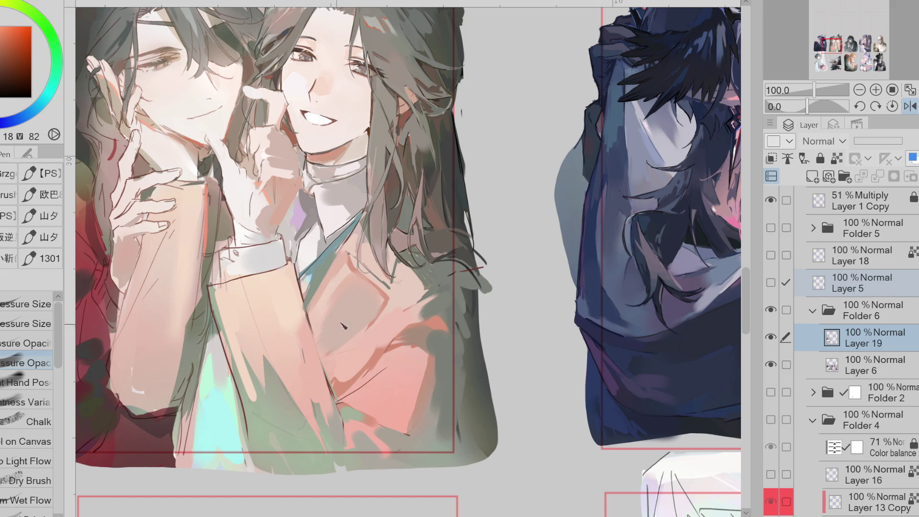
key("h")
left_click(482, 276, "alt")
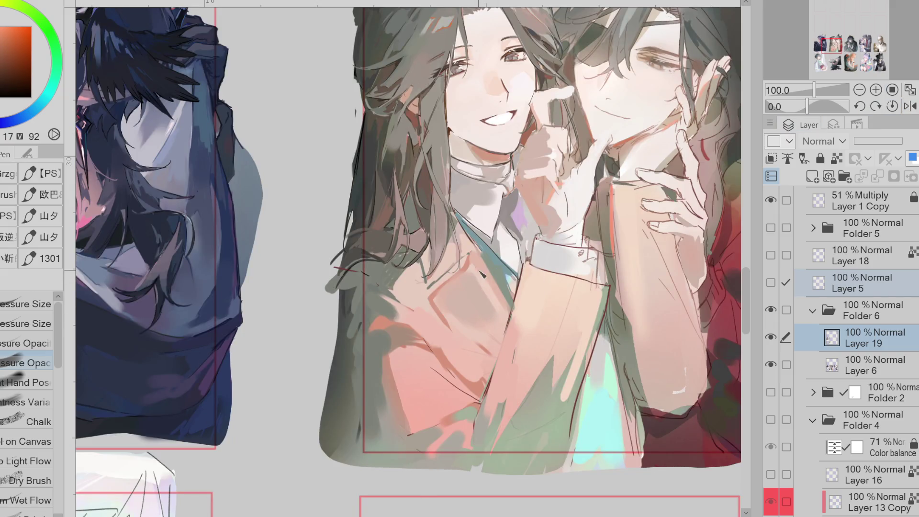
Step: Darken the sleeve's left edge with a dark yellow-ochre
left_click(339, 293, "alt")
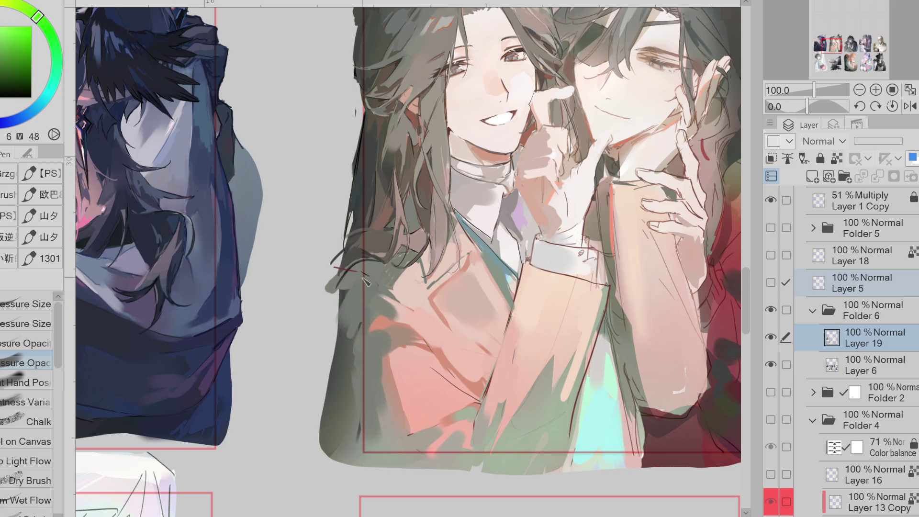
left_click(356, 381, "alt")
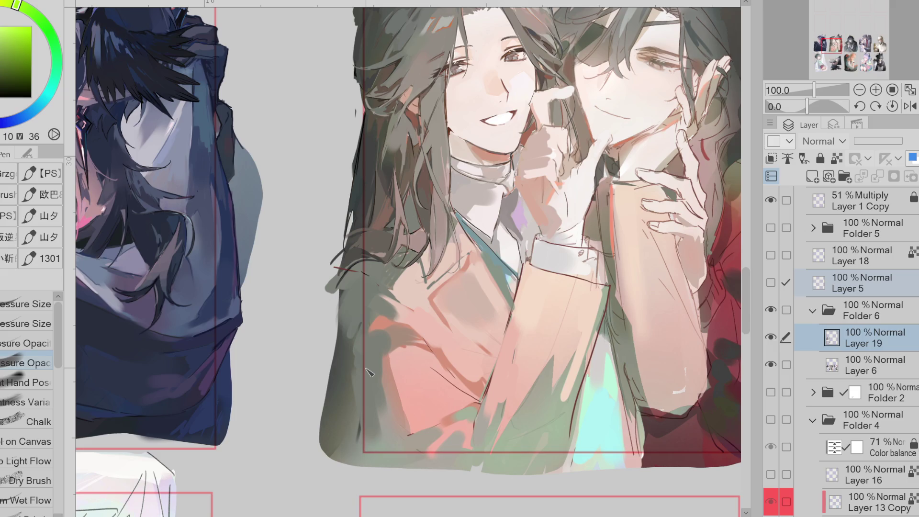
left_click(496, 408, "alt")
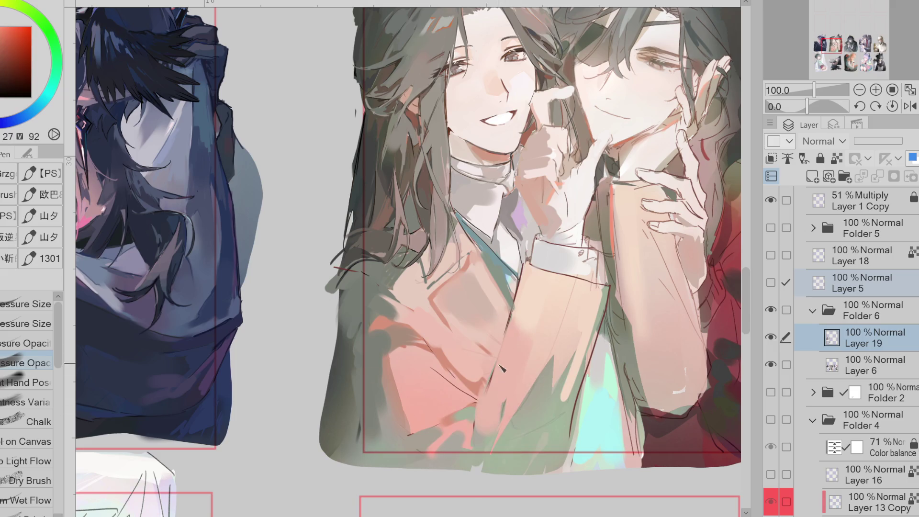
left_click(486, 418, "alt")
left_click_drag(517, 328, 504, 389)
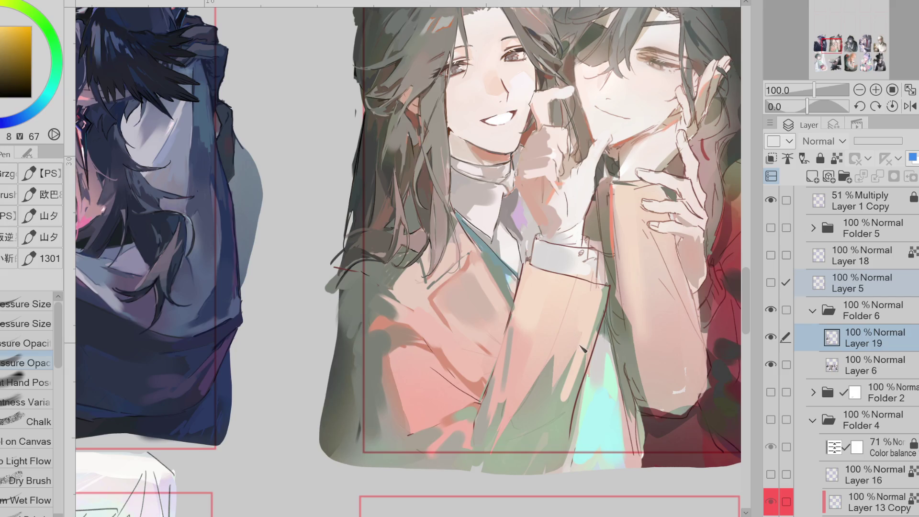
Step: Lighten the pink coat's shading with orange-red strokes
left_click(593, 329, "alt")
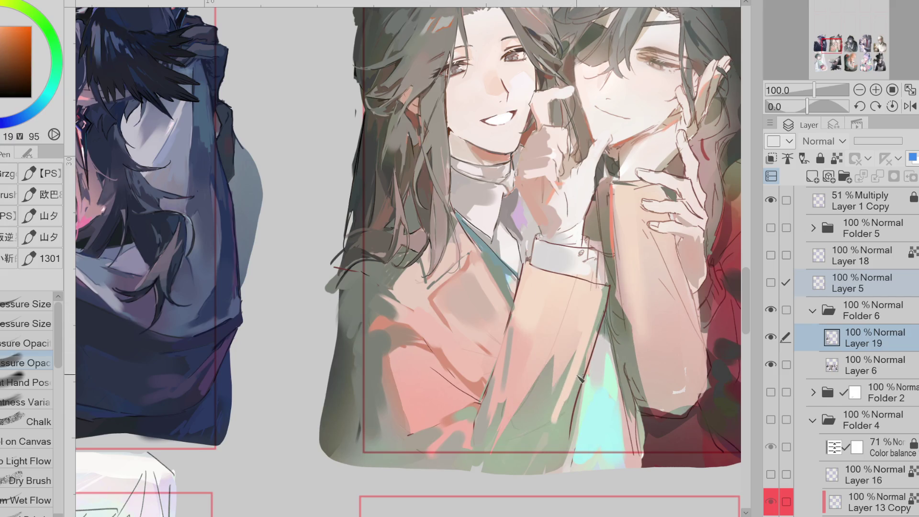
left_click(559, 413, "alt")
left_click(548, 442, "alt")
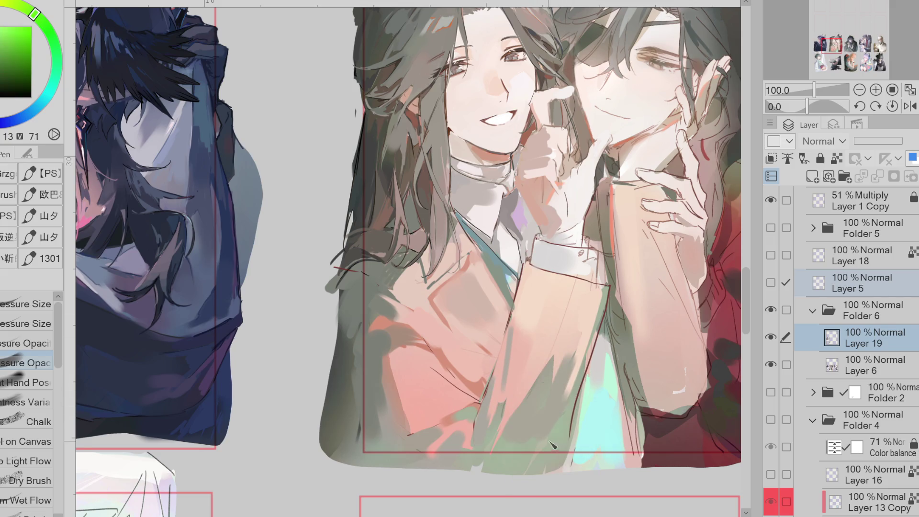
left_click(409, 397, "alt")
left_click(390, 383, "alt")
mouse_move(412, 368)
left_mouse_down()
mouse_move(383, 352)
mouse_move(407, 346)
left_mouse_up()
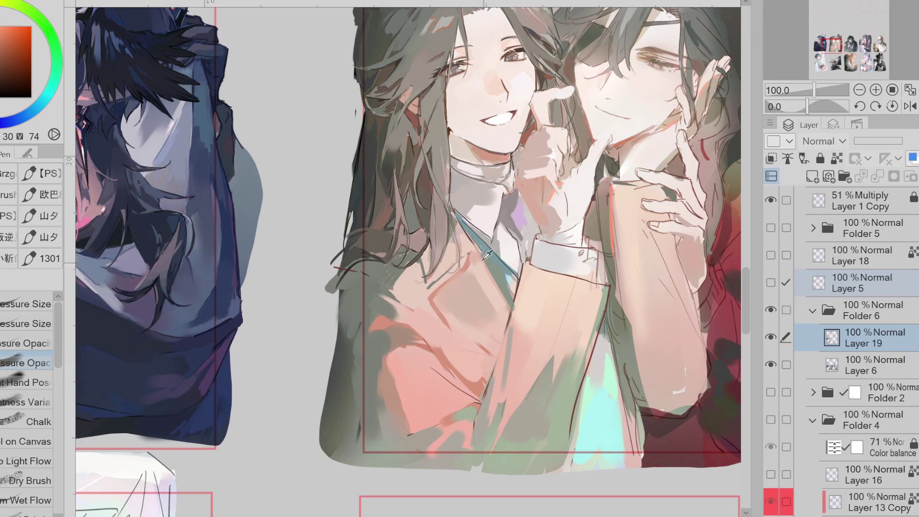
Step: Sample pink, orange and dark green coat tones, then display Layer 5's line sketch
left_click(425, 330, "alt")
left_click(390, 328, "alt")
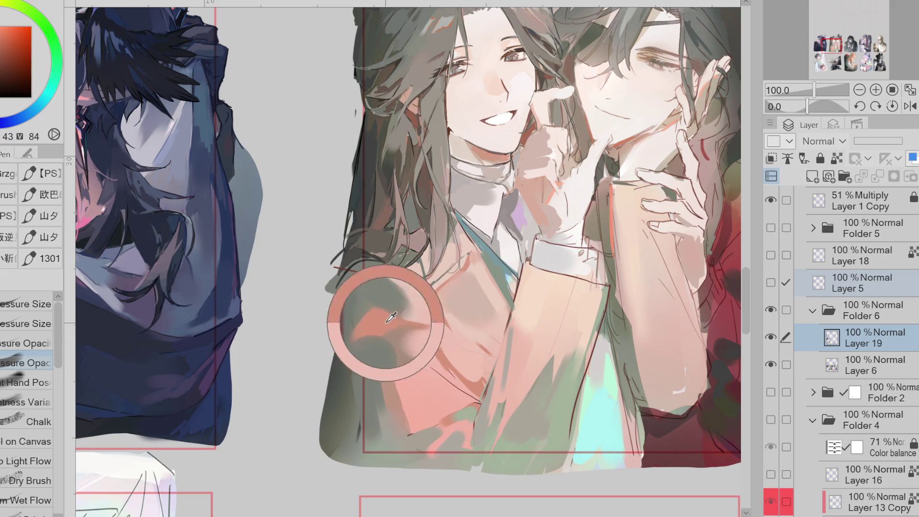
left_click(430, 355, "alt")
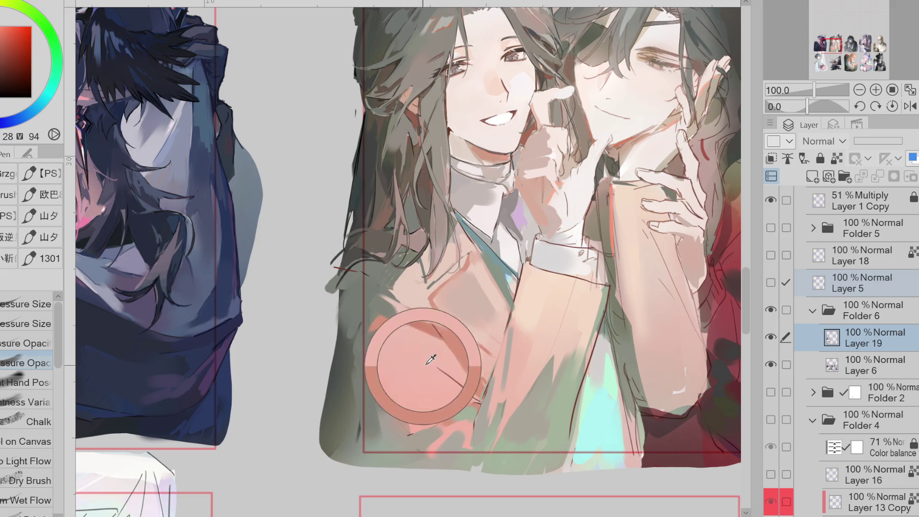
left_click(424, 297, "alt")
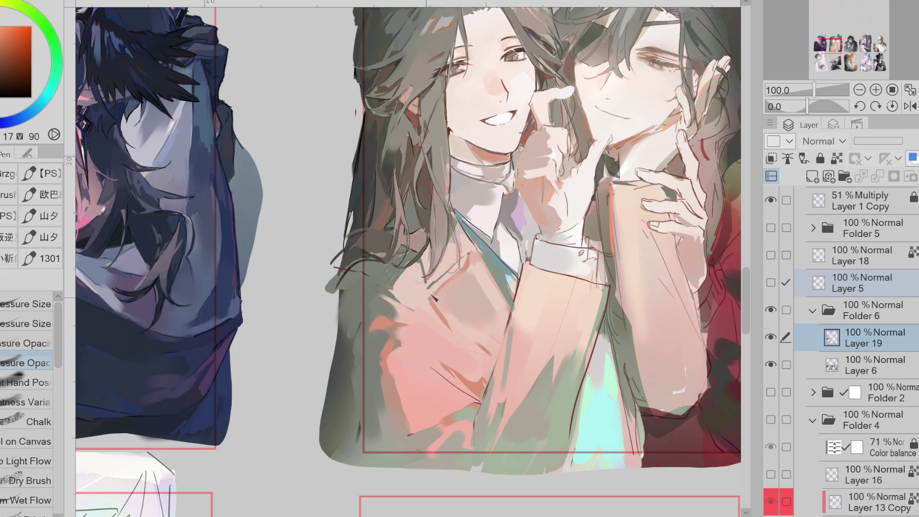
left_click(396, 266, "alt")
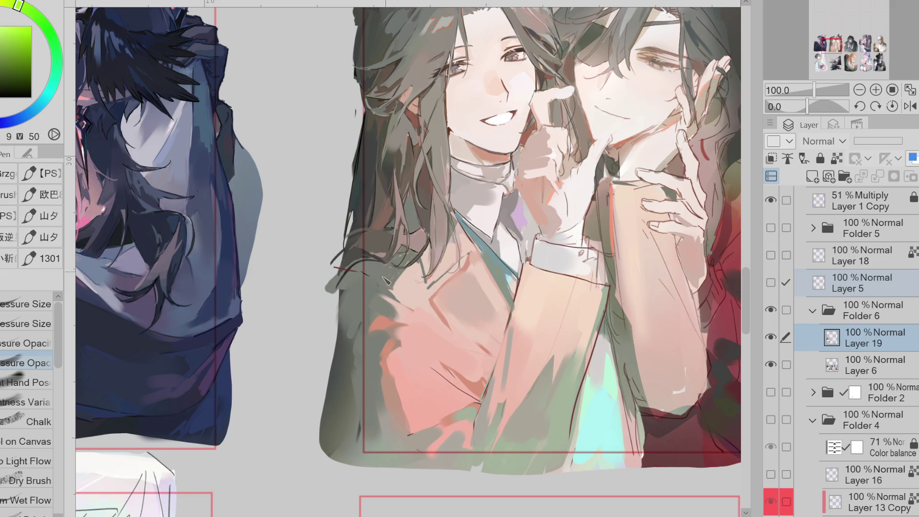
left_click(772, 283)
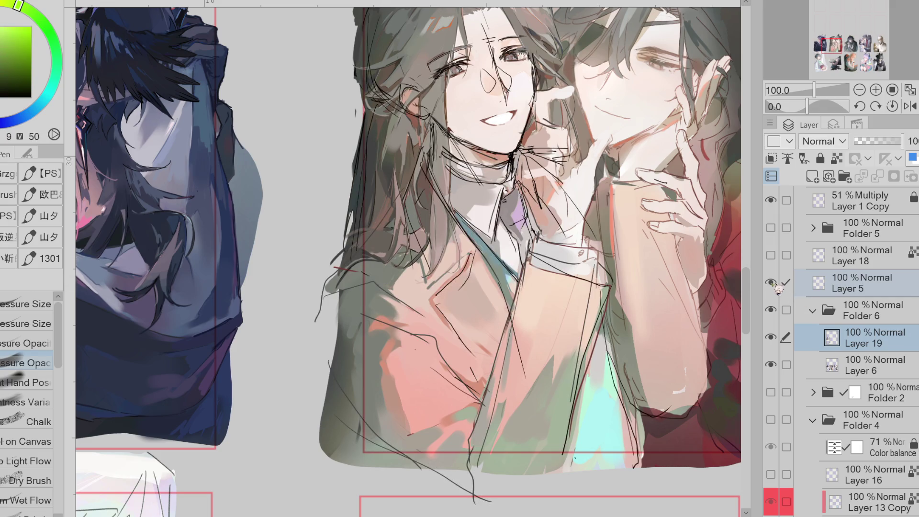
Step: Sample a deep salmon red and paint a dark reddish stroke across the collar
left_click(404, 316, "alt")
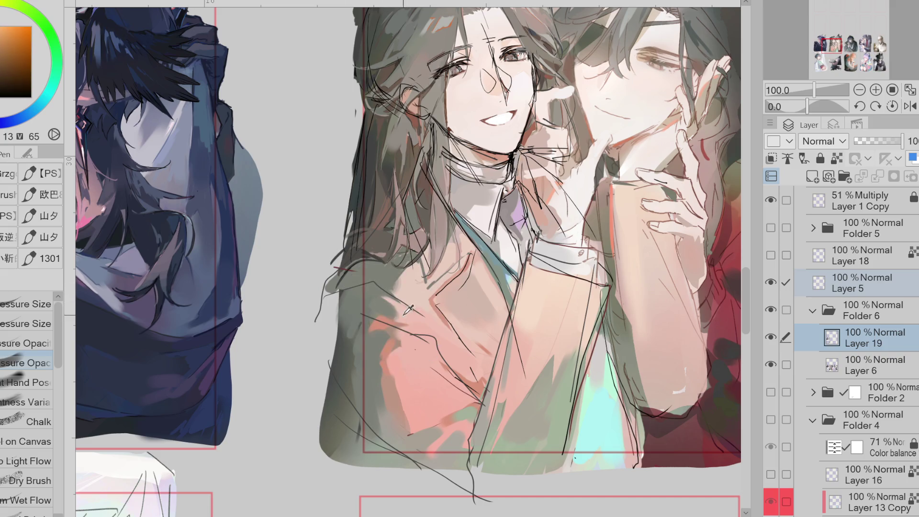
left_click(396, 318, "alt")
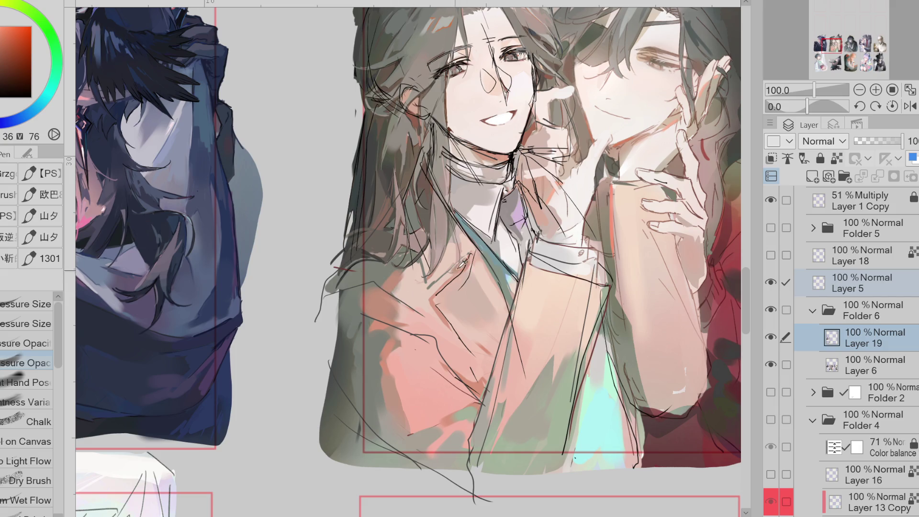
mouse_move(468, 255)
left_mouse_down()
mouse_move(434, 287)
mouse_move(483, 376)
left_mouse_up()
Step: Sample ochre, chest and yellow-green tones, then brush a muted green-beige stroke across the jacket
left_click(488, 389, "alt")
left_click(462, 407, "alt")
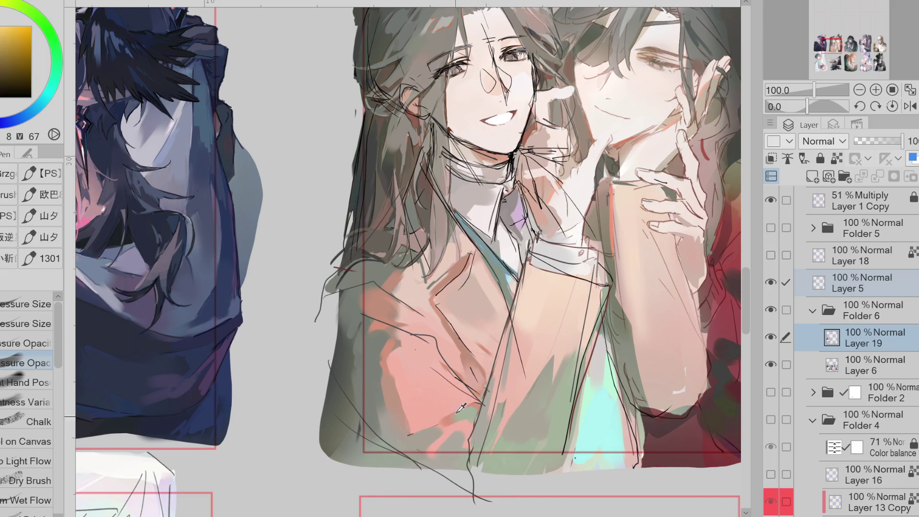
left_click(467, 366, "alt")
left_click(419, 319, "alt")
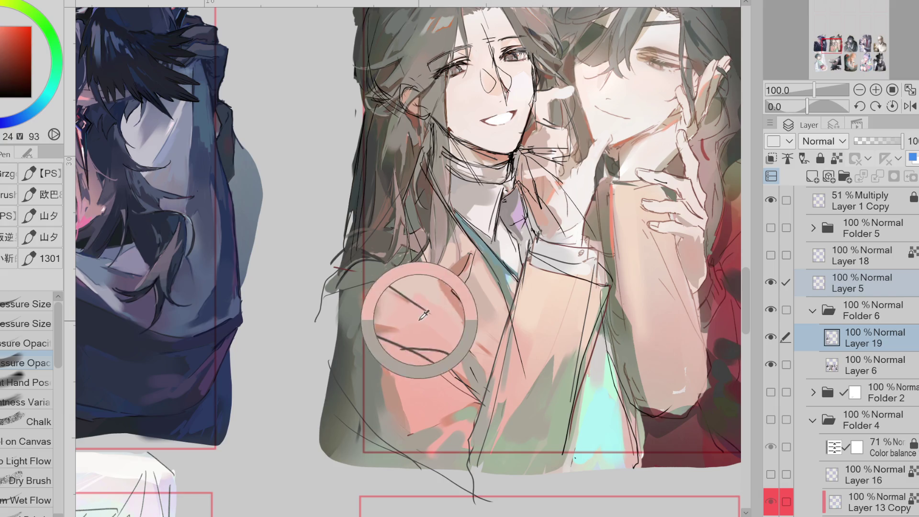
left_click(423, 318, "alt")
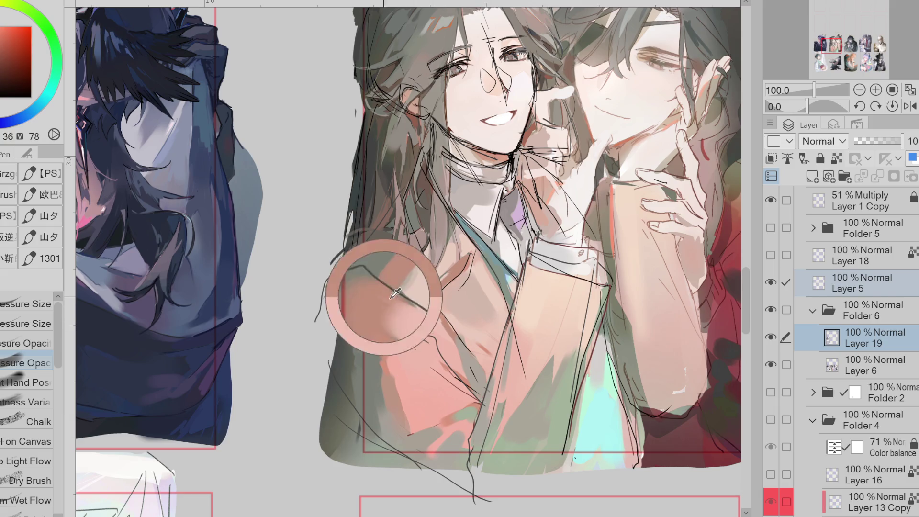
left_click(422, 315, "alt")
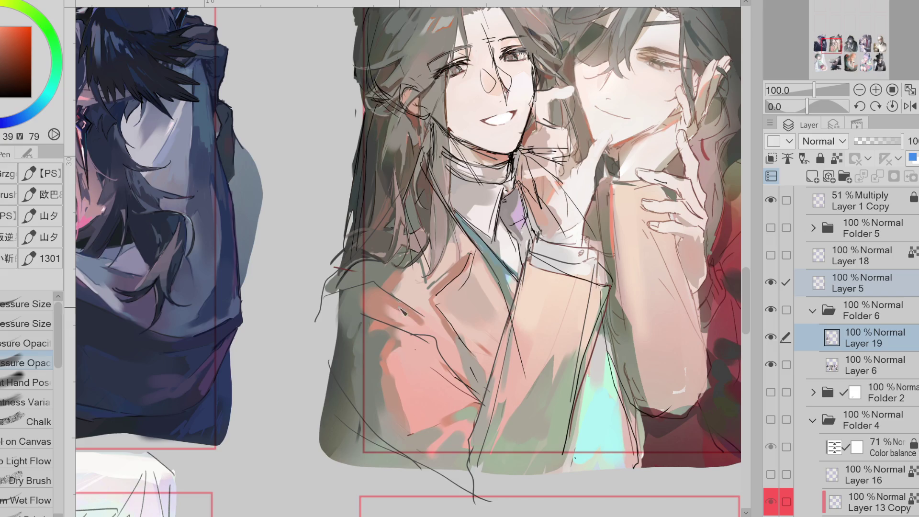
left_click(357, 330, "alt")
left_click(378, 291, "alt")
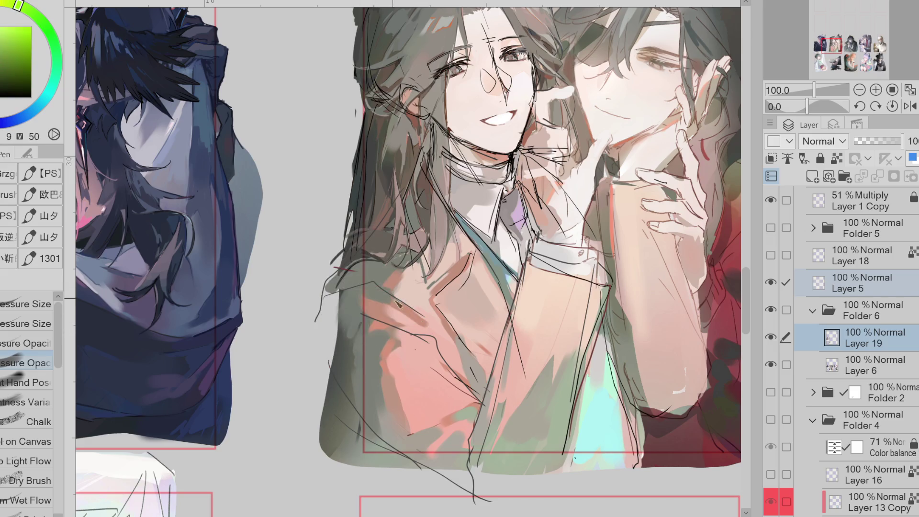
left_click(383, 292, "alt")
mouse_move(382, 293)
left_mouse_down()
mouse_move(438, 335)
mouse_move(426, 321)
mouse_move(434, 340)
left_mouse_up()
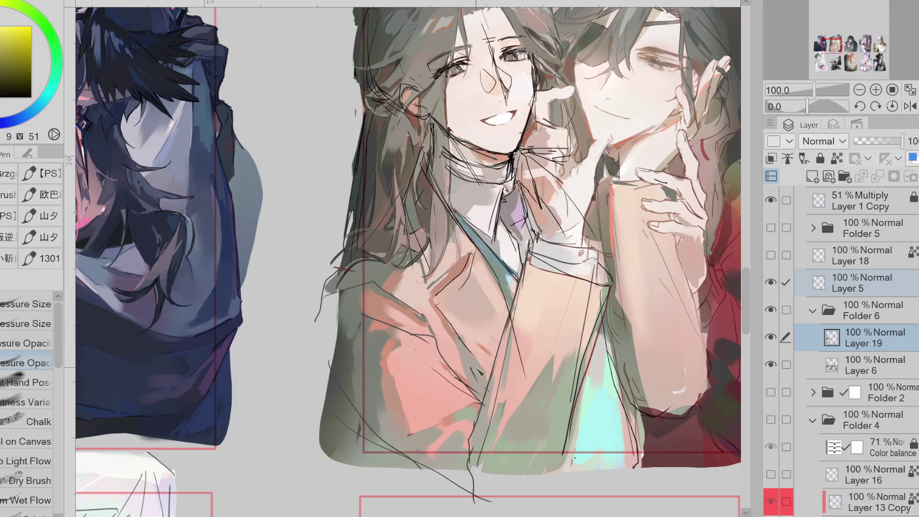
Step: Pick a dark grey-green and paint a shading stroke on the jacket's lower left
left_click(471, 412, "alt")
left_click(464, 380, "alt")
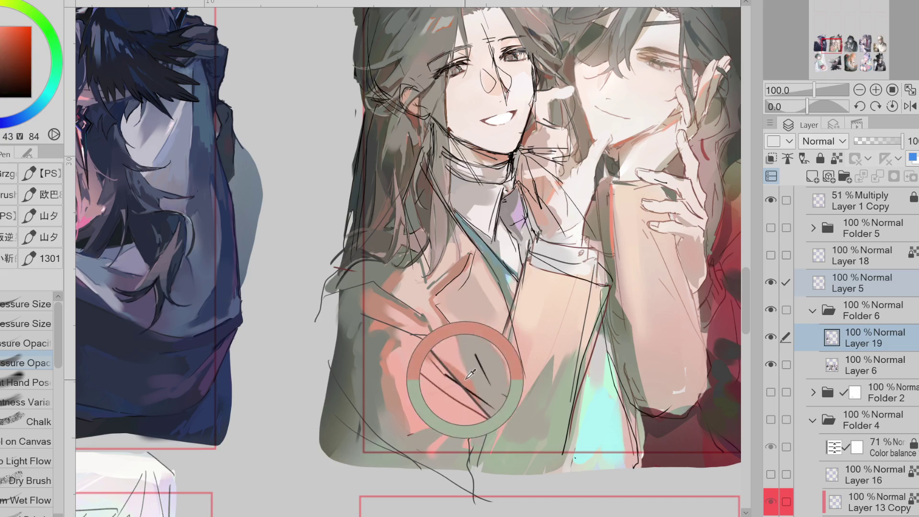
left_click(452, 382, "alt")
left_click(403, 385, "alt")
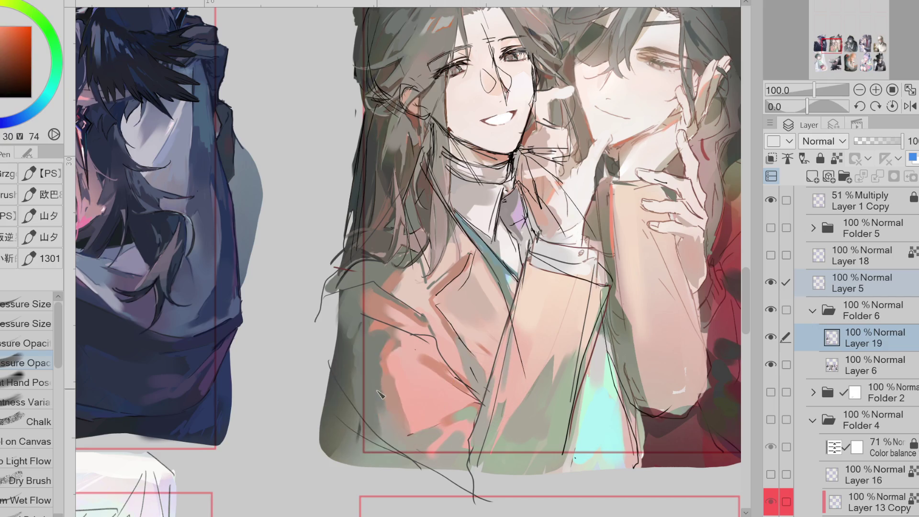
left_click(392, 429, "alt")
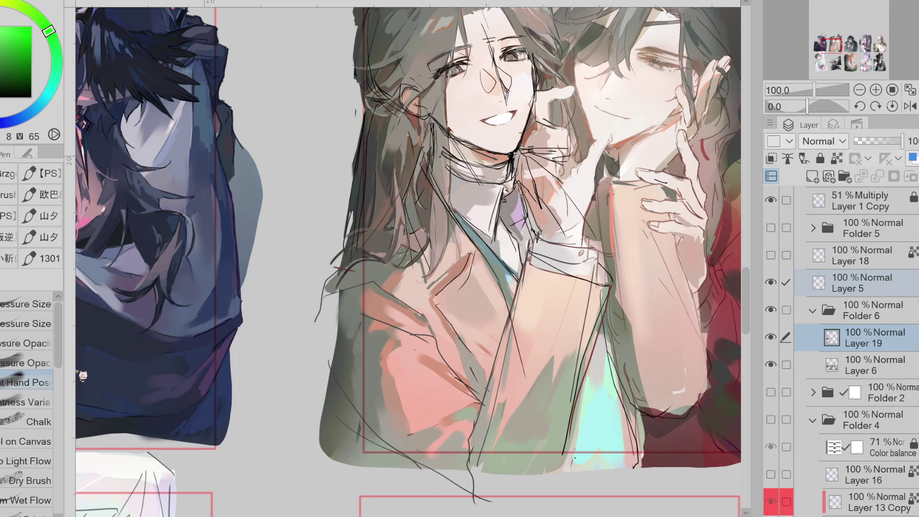
left_click(407, 450, "alt")
mouse_move(378, 406)
left_mouse_down()
mouse_move(385, 457)
mouse_move(371, 390)
left_mouse_up()
Step: Sample lighter green, red-orange and green tones from the lower-left and pink jacket
left_click(386, 450, "alt")
left_click(387, 395, "alt")
left_click(381, 376, "alt")
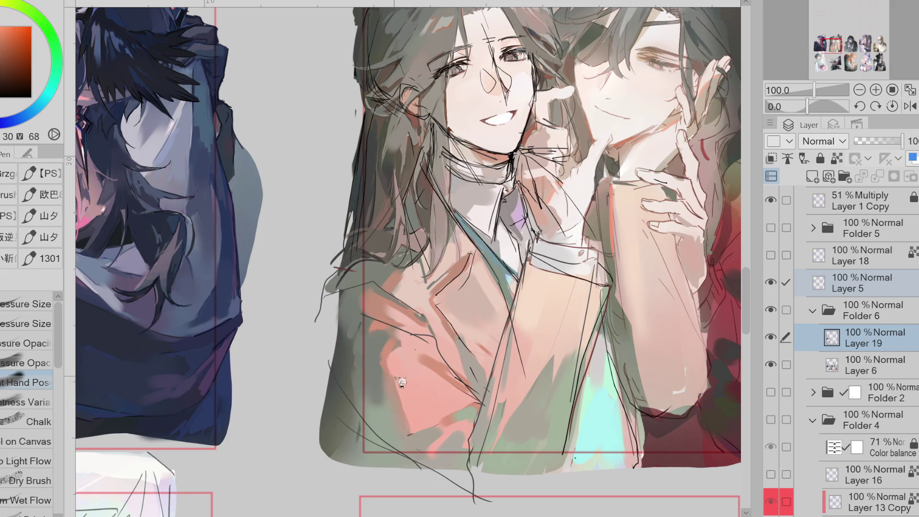
left_click(388, 357, "alt")
left_click(384, 339, "alt")
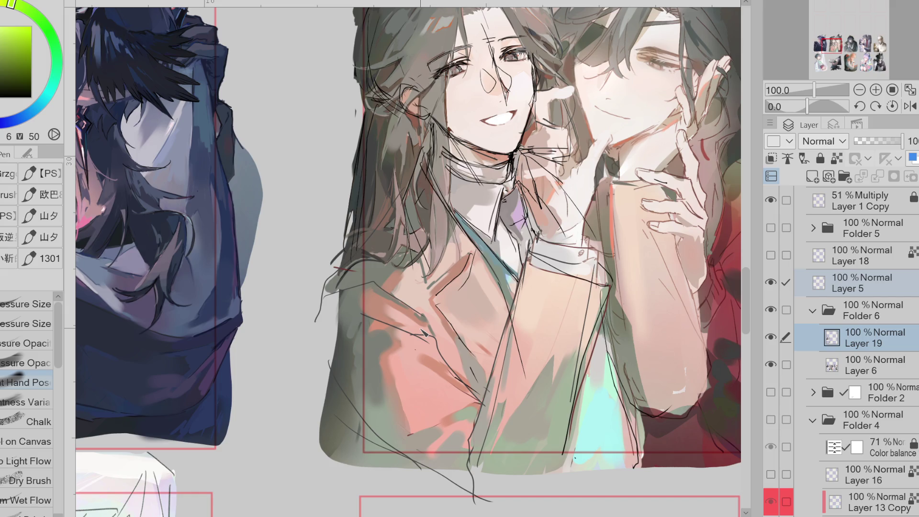
Step: Sample orange-red and another red tone from the painting for the lapel touches
left_click(487, 345, "alt")
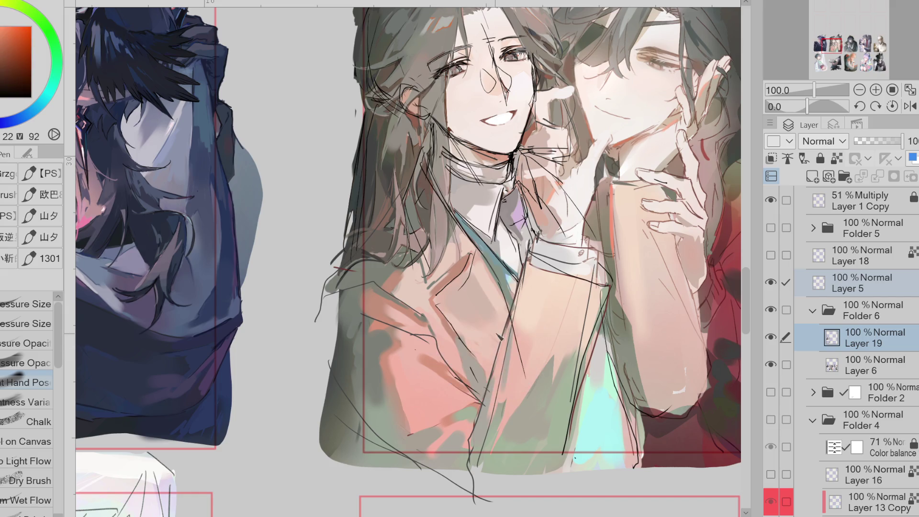
left_click(468, 264, "alt")
Step: Outline a selection around the dark outer sleeve area, down to the lower sleeve
key("k")
left_click(379, 299)
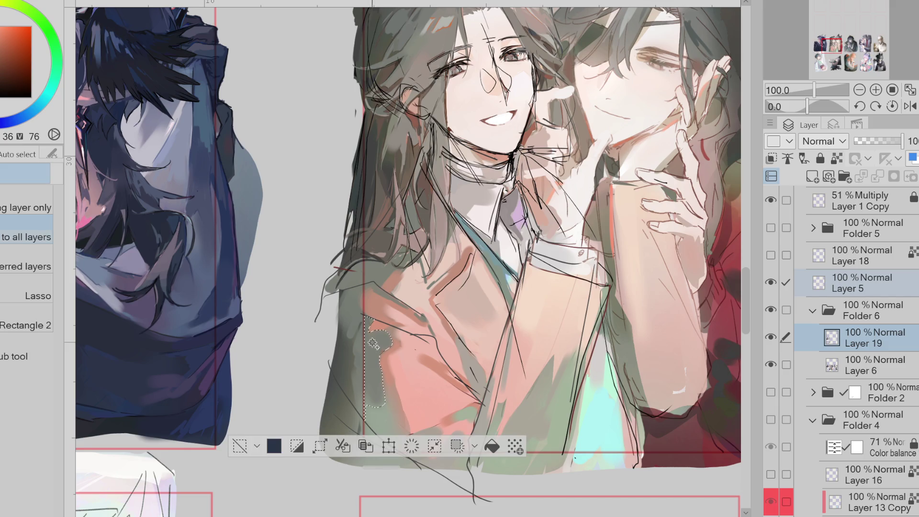
left_click(371, 311)
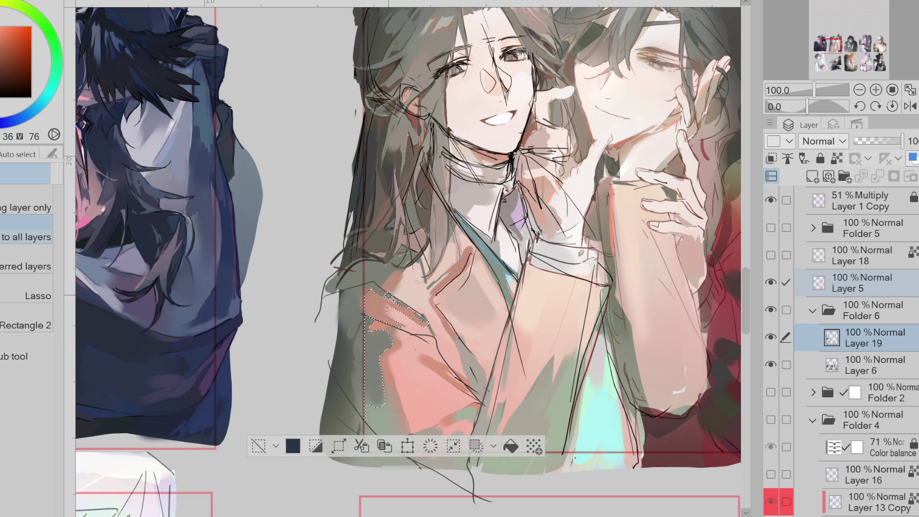
left_click(771, 200)
left_click(364, 307)
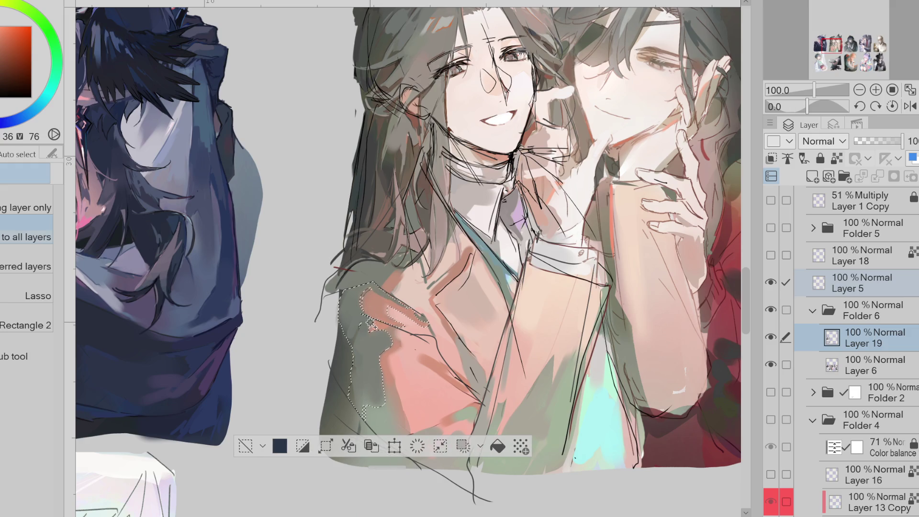
left_click(361, 305)
left_click(397, 407)
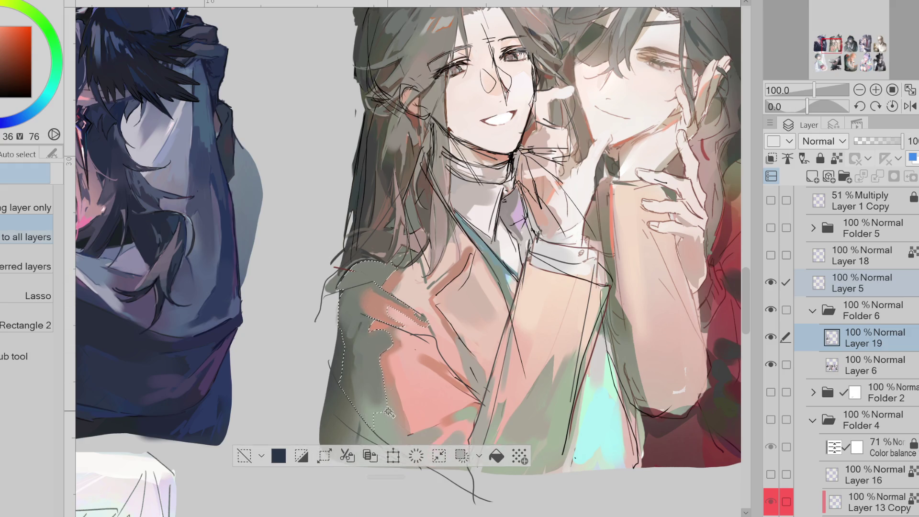
left_click(441, 455)
Step: Spray grey over the pink inside the selection with the Soft Airbrush, adjusting its size
key("b")
left_click_drag(378, 306, 352, 331)
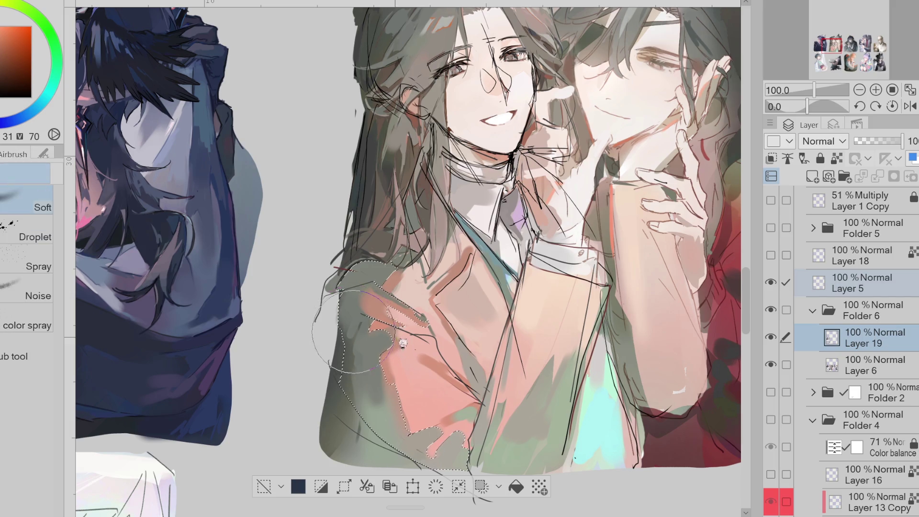
key("bracketright")
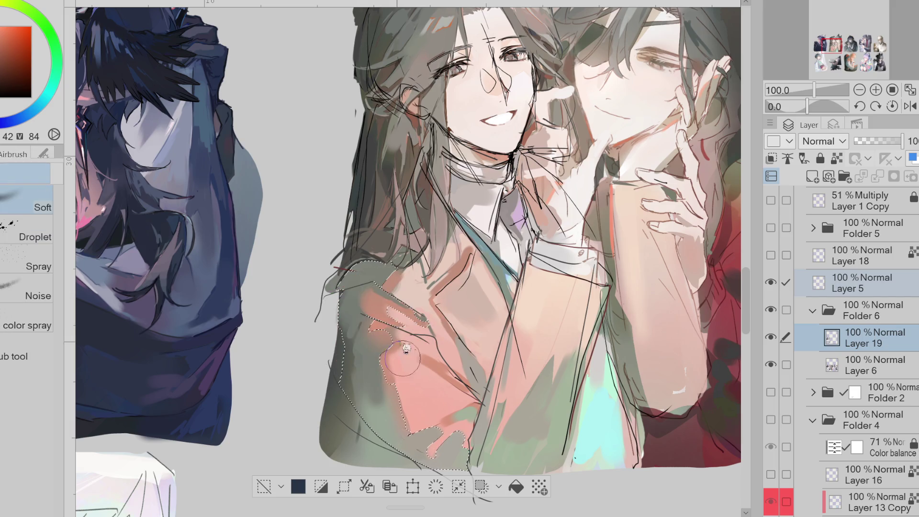
key("bracketleft")
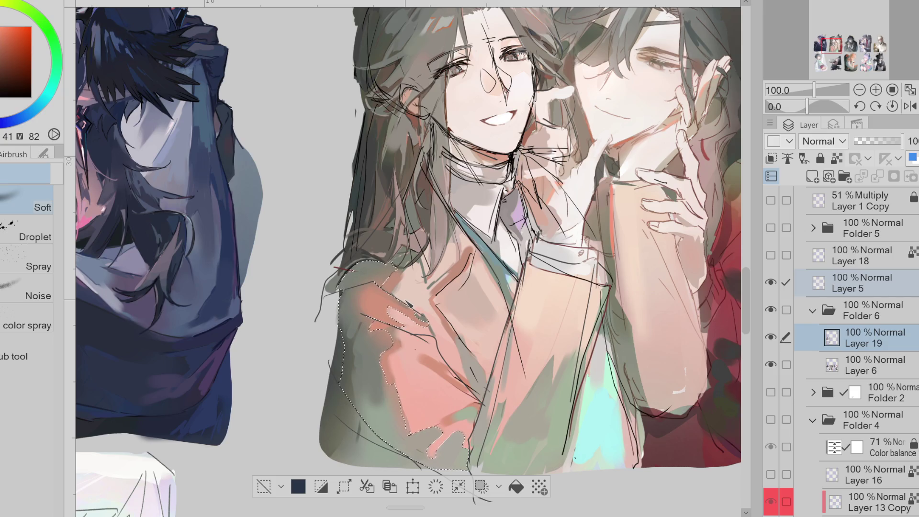
left_click(349, 338, "alt")
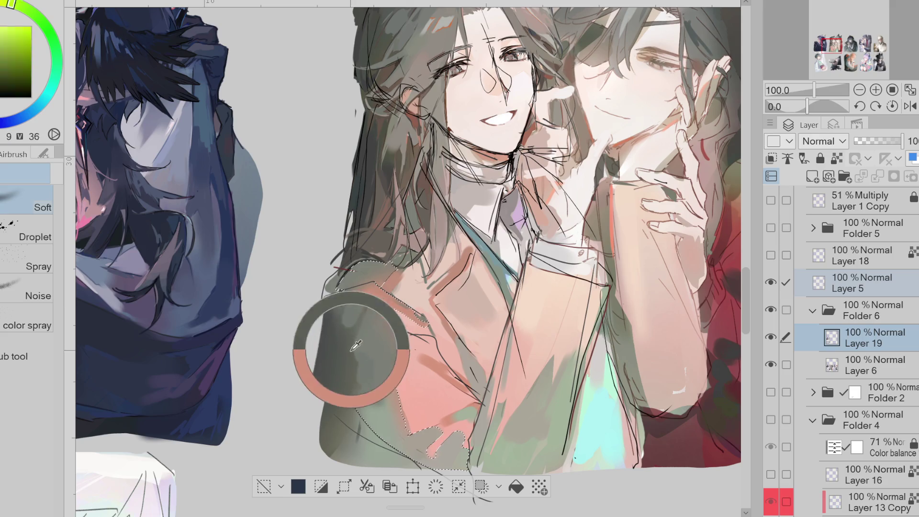
Step: Clear the selection, return to a pressure-opacity pen, and sample an orange-red
left_click(265, 486)
key("p")
left_click(28, 362)
left_click(412, 345, "alt")
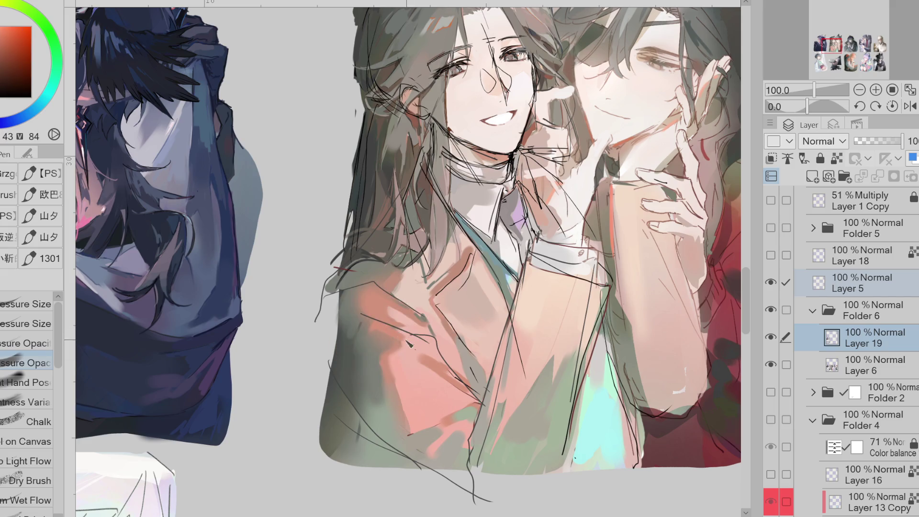
Step: Sample an orange from the pink robe and flip the canvas view horizontally
left_click(458, 363, "alt")
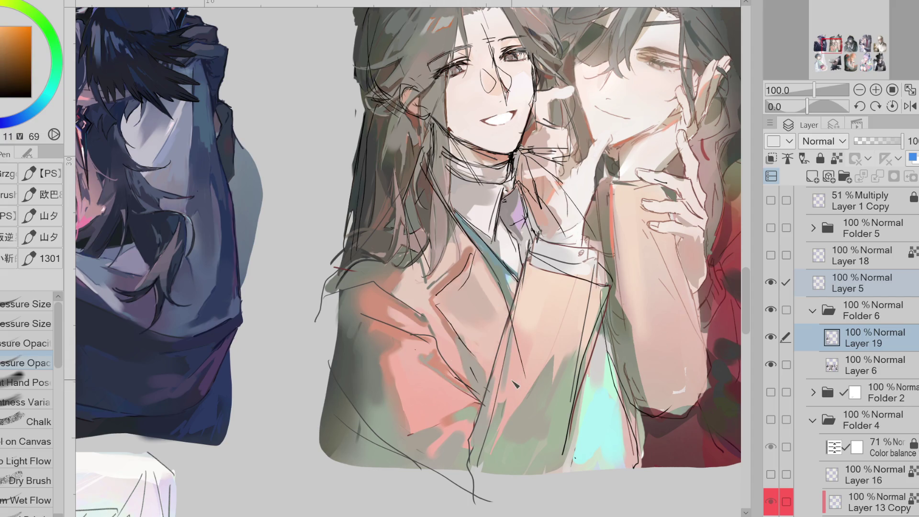
left_click(910, 106)
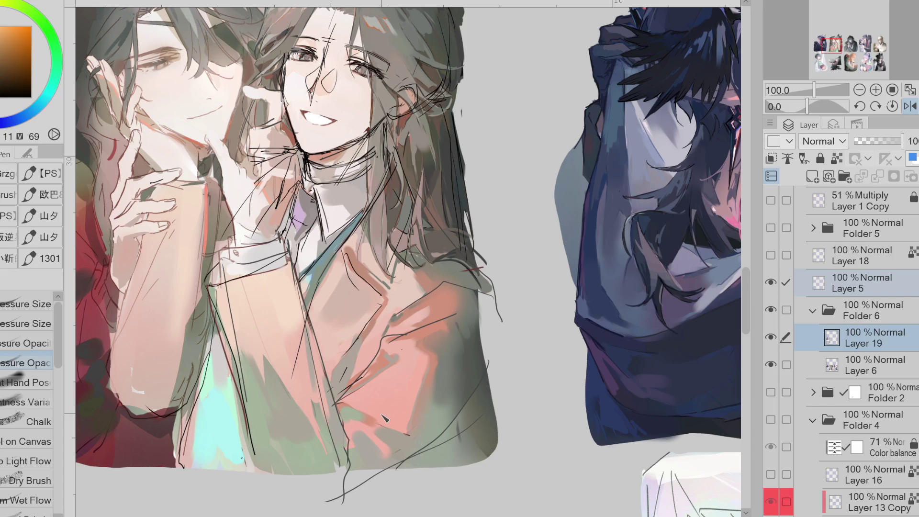
Step: Sample light, muted red, olive and orange tones, then hide Layer 5's sketch lines
left_click(225, 301, "alt")
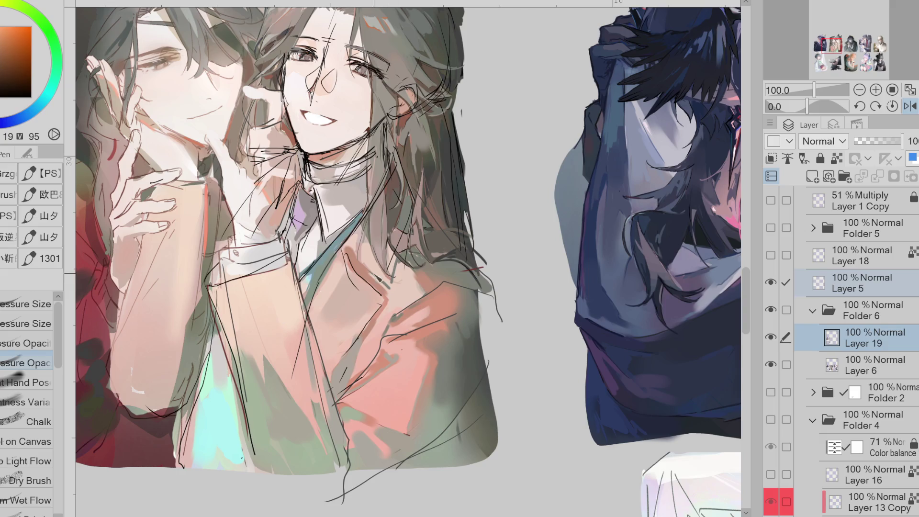
left_click(378, 275, "alt")
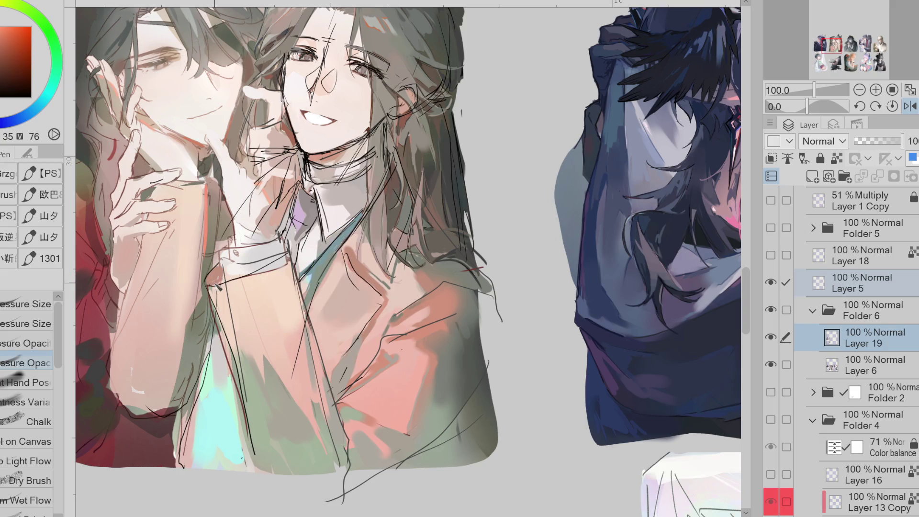
left_click(452, 352, "alt")
left_click(217, 276, "alt")
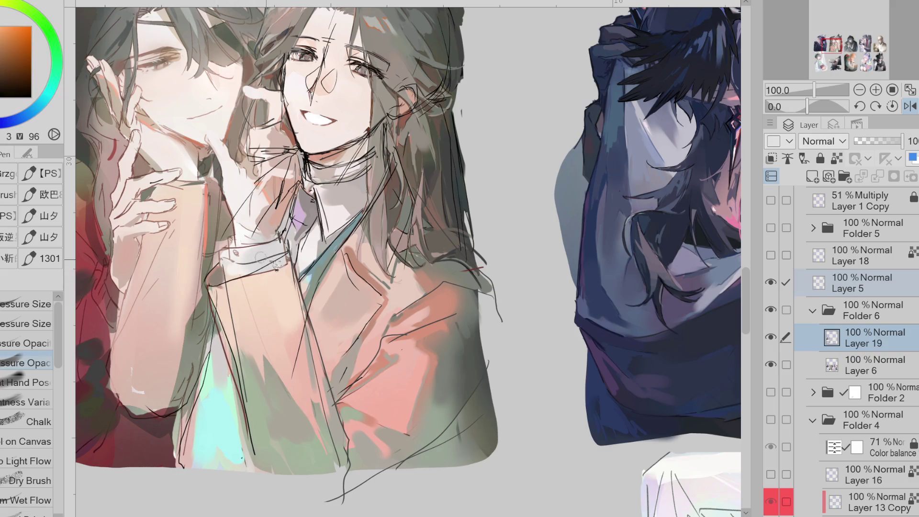
left_click(771, 283)
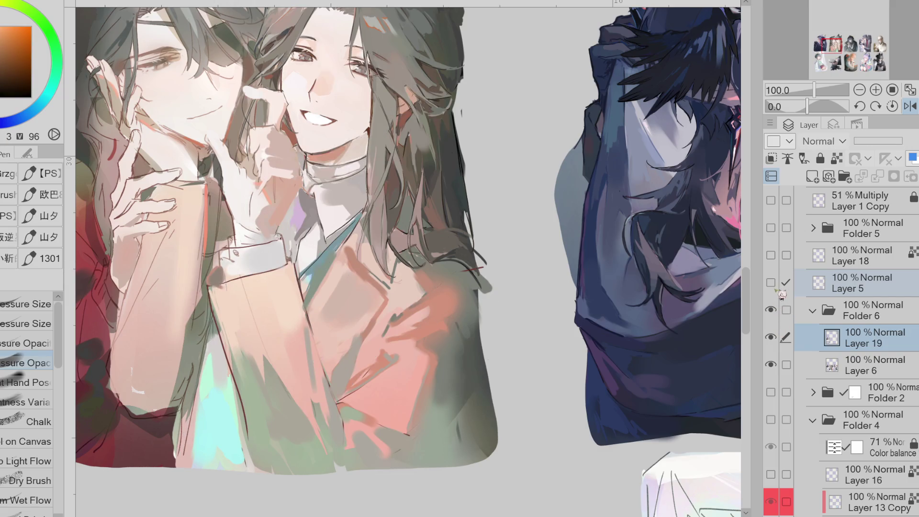
Step: Sample sleeve colours and paint a lighter strip along the sleeve edge
left_click(217, 278, "alt")
left_click(237, 283, "alt")
left_click_drag(219, 298, 223, 302)
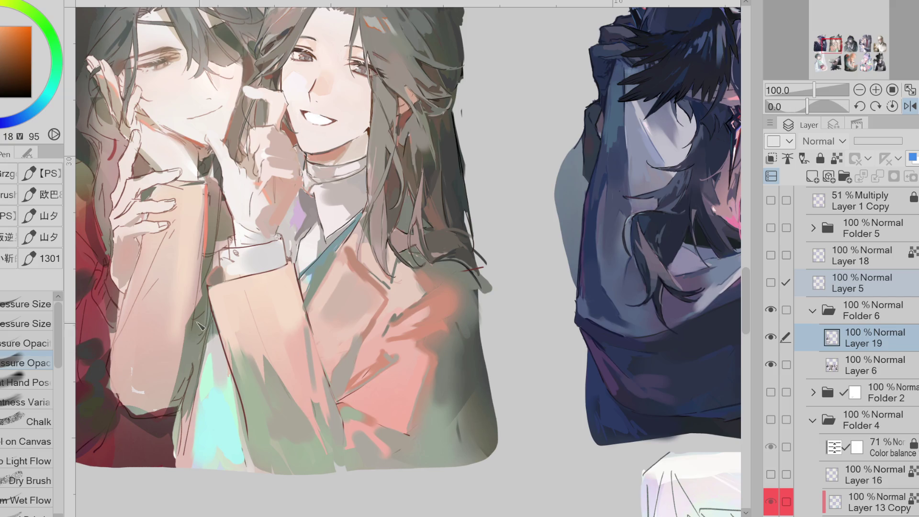
Step: Sample reds and oranges from the jacket and collar, and flip the view back with H
left_click(155, 341, "alt")
left_click(315, 267, "alt")
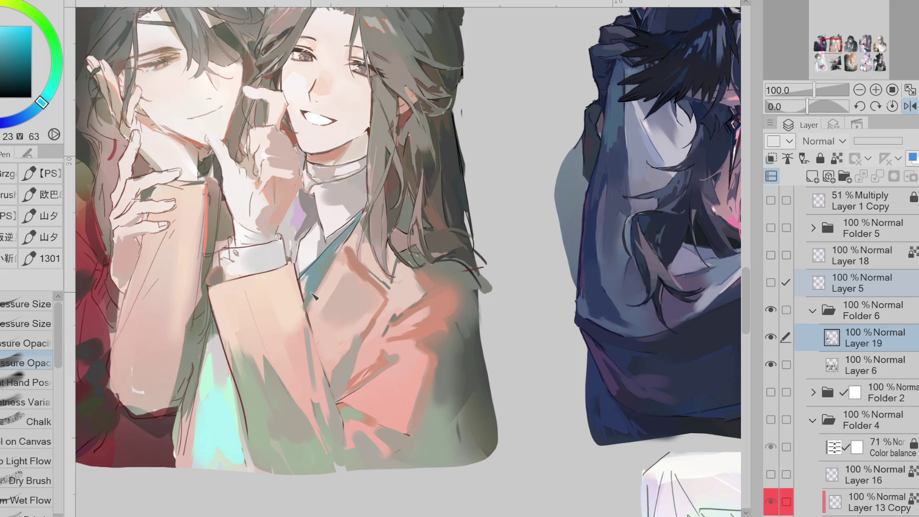
left_click(307, 215, "alt")
left_click(314, 210, "alt")
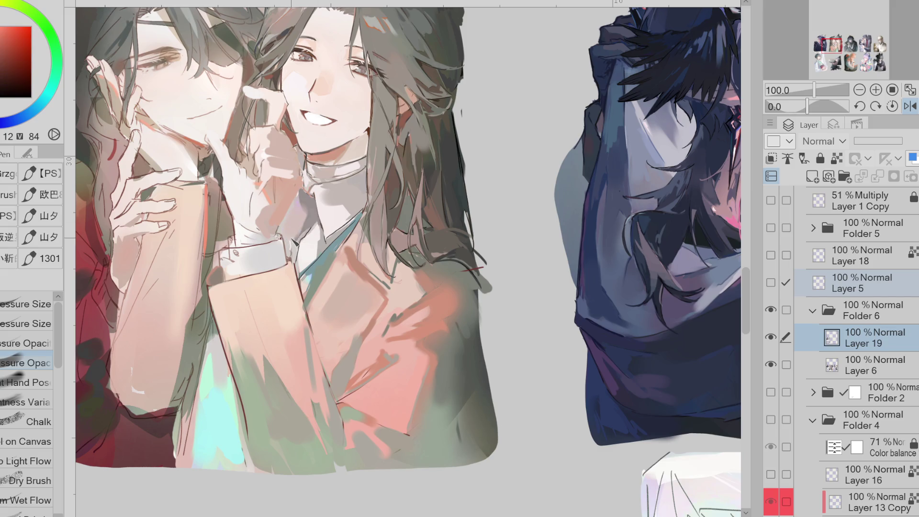
left_click(335, 185, "alt")
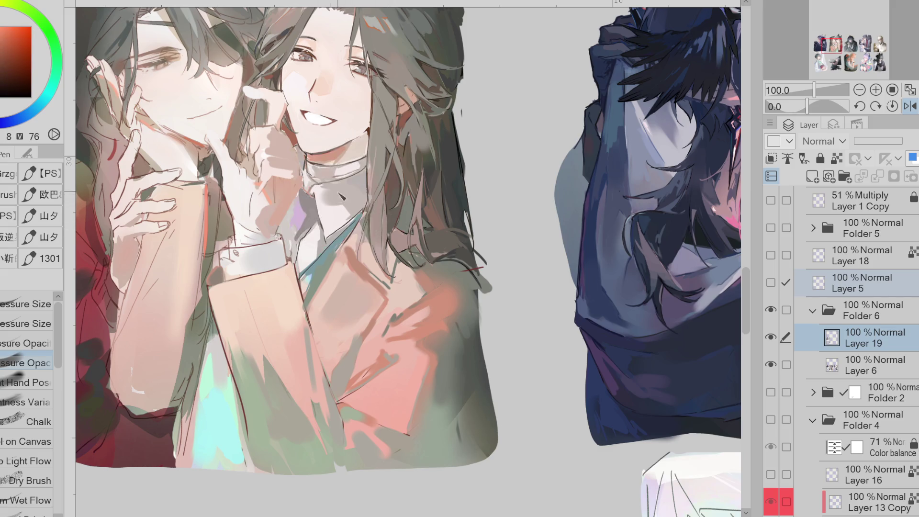
left_click(317, 162, "alt")
left_click(374, 296, "alt")
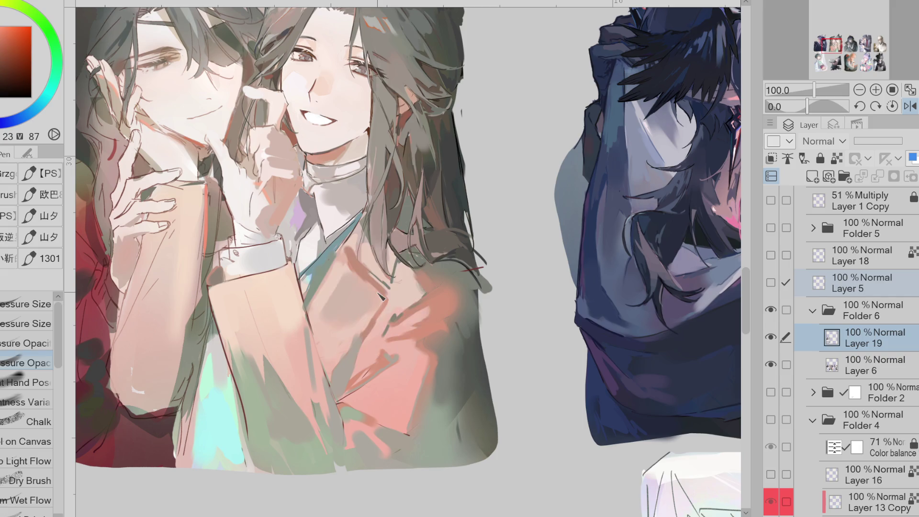
key("h")
left_click(445, 367, "alt")
left_click(441, 364, "alt")
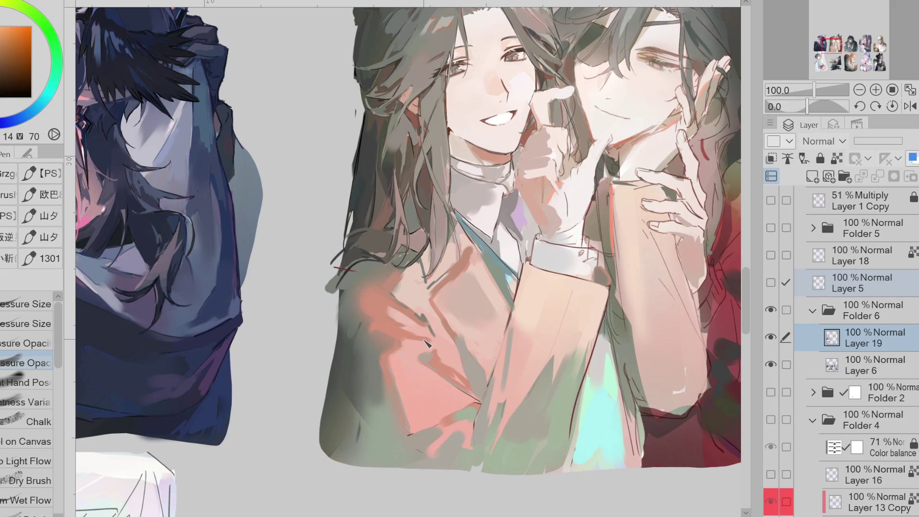
Step: Paint a dark brownish stroke on the shoulder, then switch to the Pressure Size pen
left_click(352, 354, "alt")
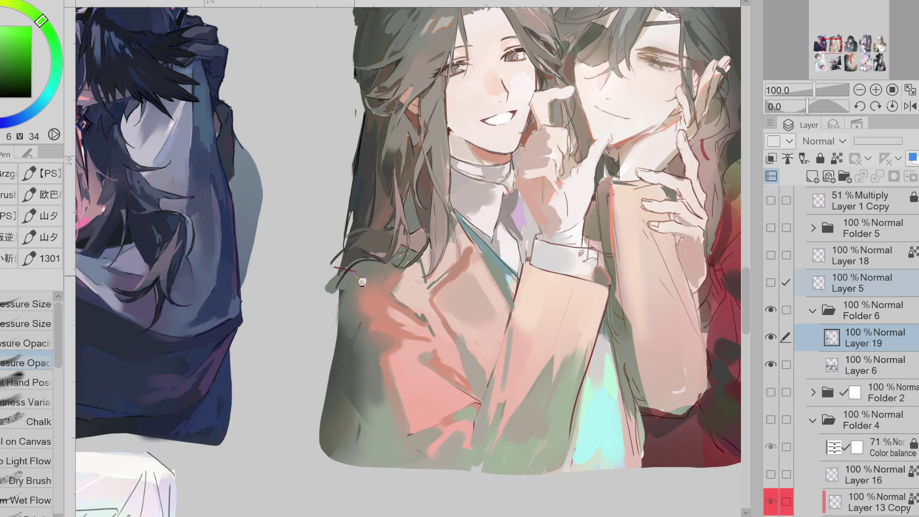
left_click(339, 280, "alt")
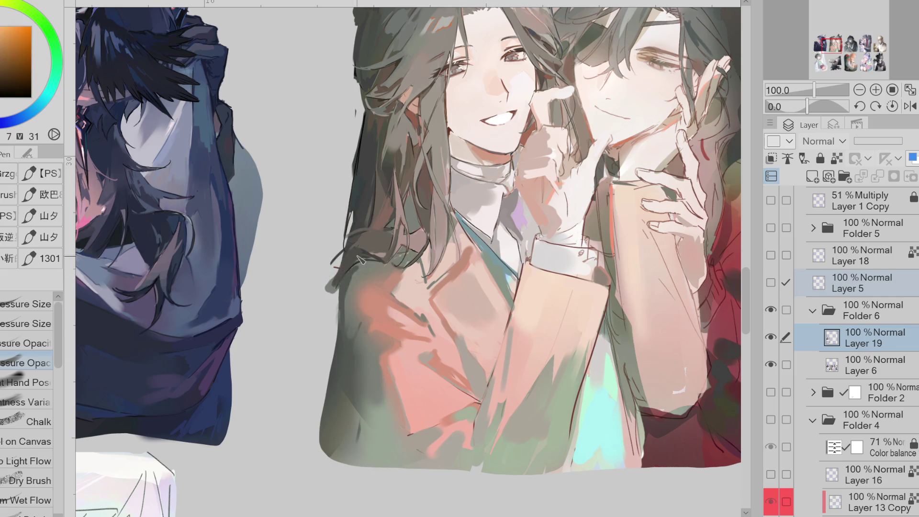
left_click_drag(362, 277, 381, 289)
key("b")
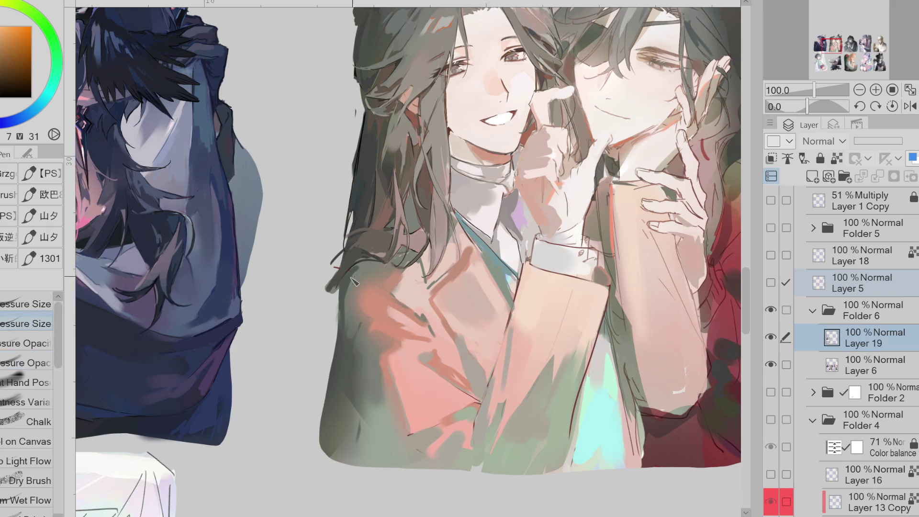
left_click(431, 304, "alt")
left_click(371, 281, "alt")
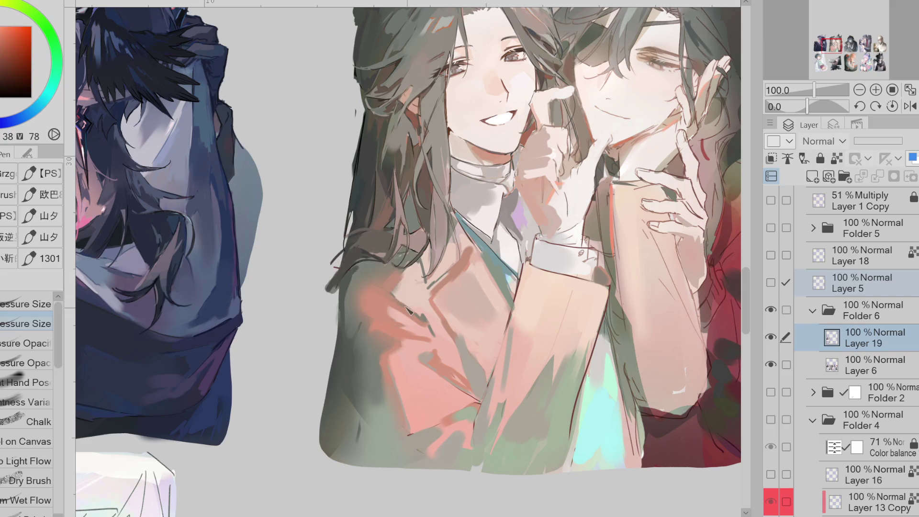
left_click(429, 324, "alt")
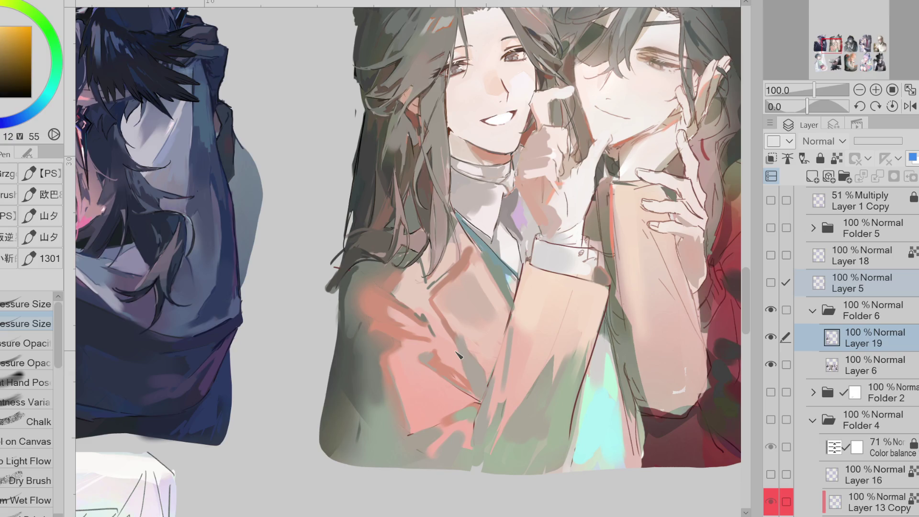
Step: Toggle Layer 5's visibility, leaving the sketch hidden, and sample a greyish red
left_click(771, 337)
left_click(771, 337)
left_click(771, 282)
left_click(771, 282)
left_click(444, 321, "alt")
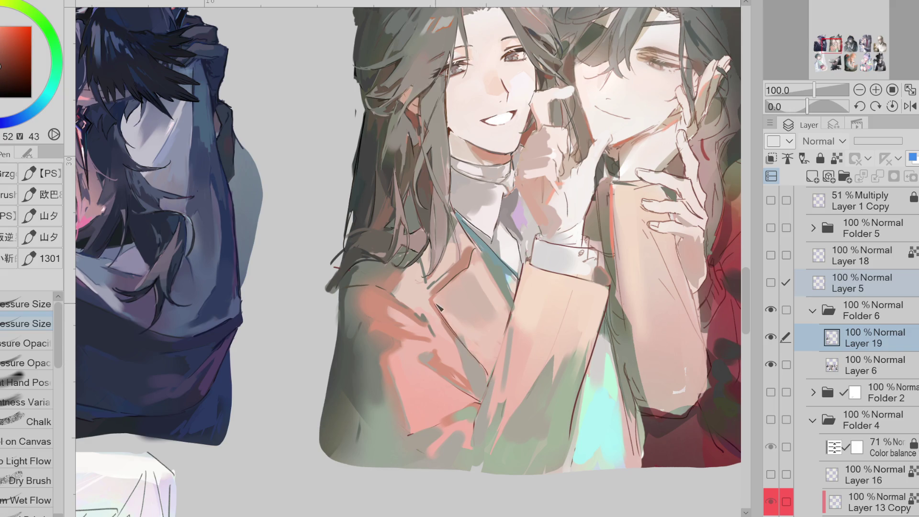
Step: Sample light pink, peach, muted and olive tones across the jacket
left_click(455, 331, "alt")
left_click(489, 307, "alt")
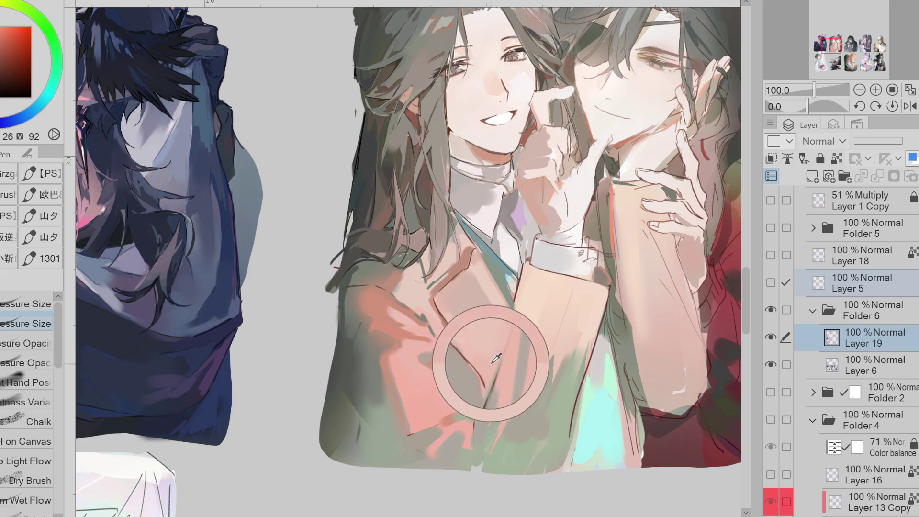
left_click(468, 341, "alt")
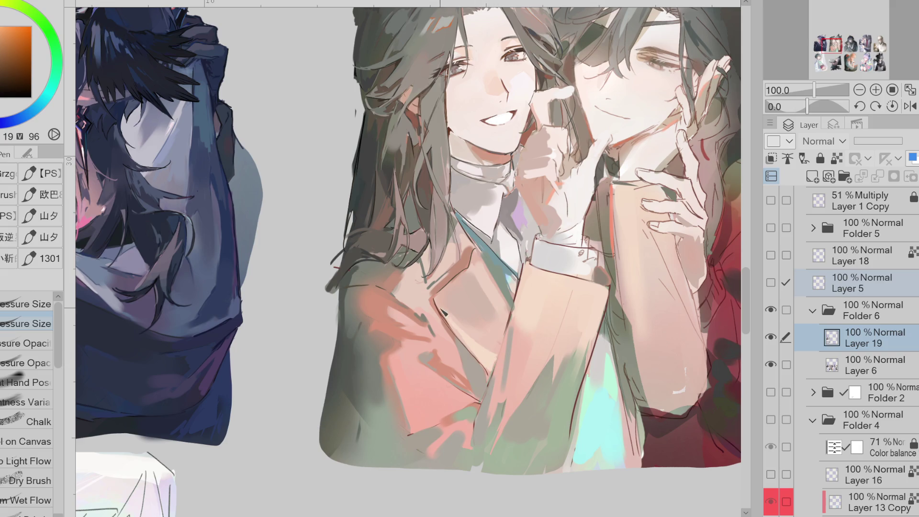
left_click(457, 322, "alt")
left_click(519, 304, "alt")
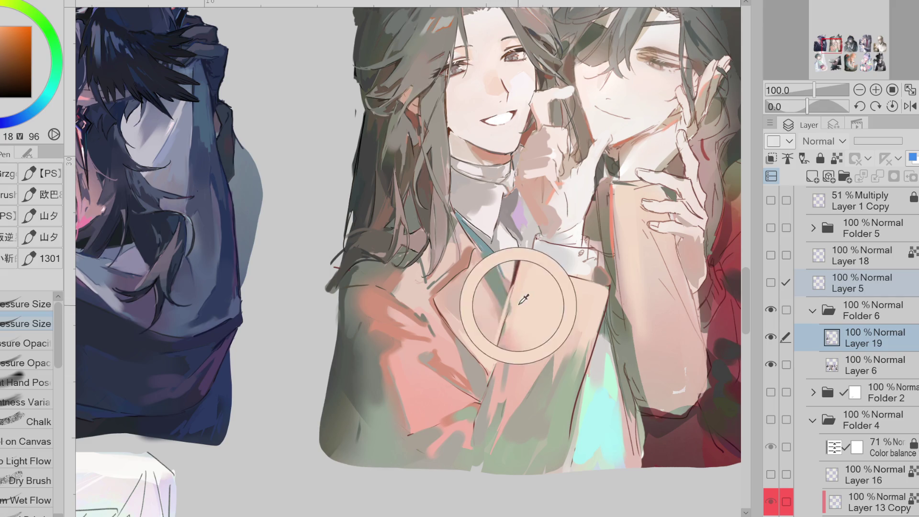
left_click(499, 378, "alt")
left_click(506, 359, "alt")
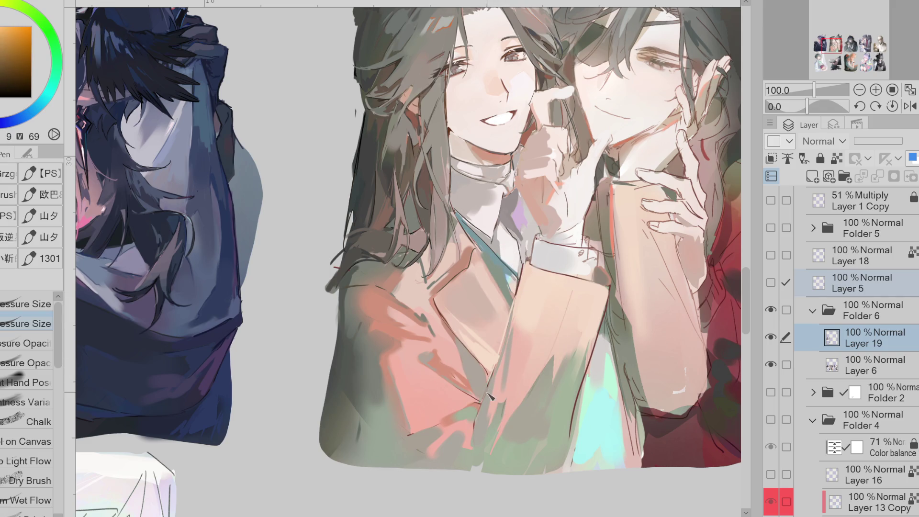
left_click(516, 413, "alt")
left_click(492, 448, "alt")
Step: Sample red, green, yellowish, orange and darker lapel tones from the jacket and sleeve
left_click(510, 402, "alt")
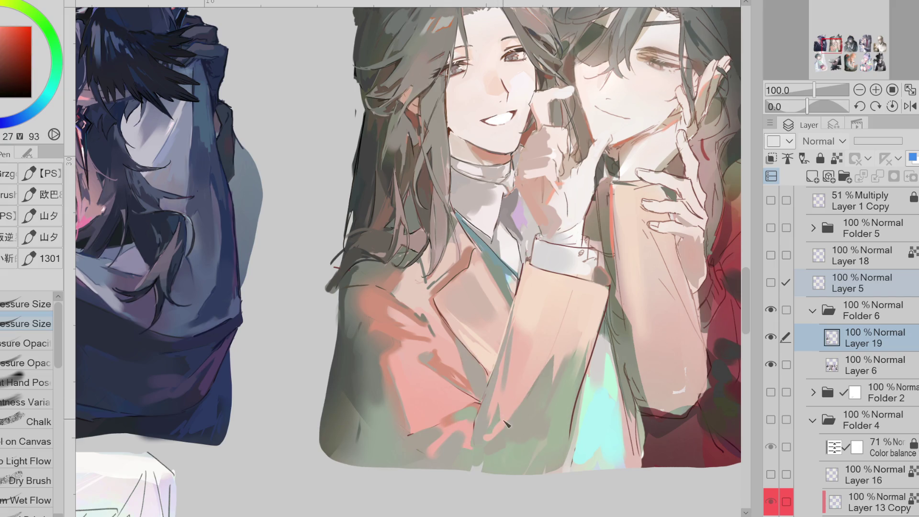
left_click(555, 374, "alt")
left_click(566, 386, "alt")
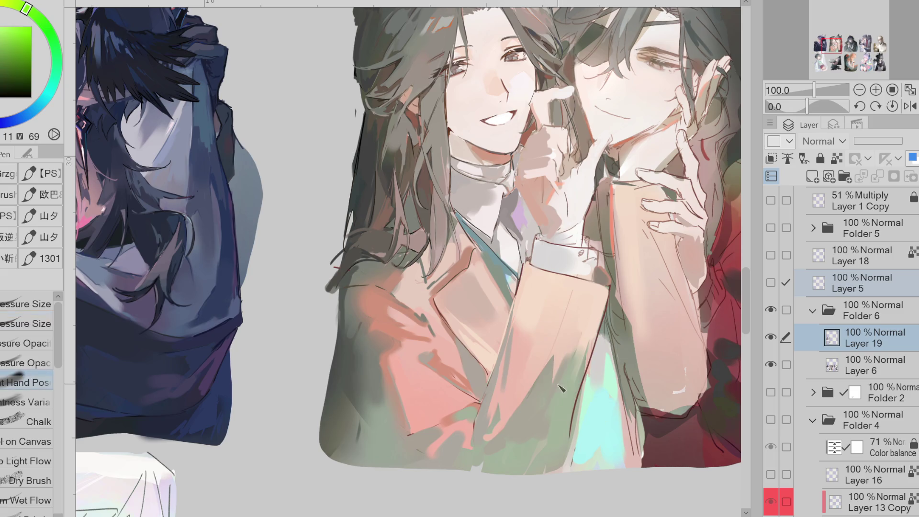
left_click(556, 385, "alt")
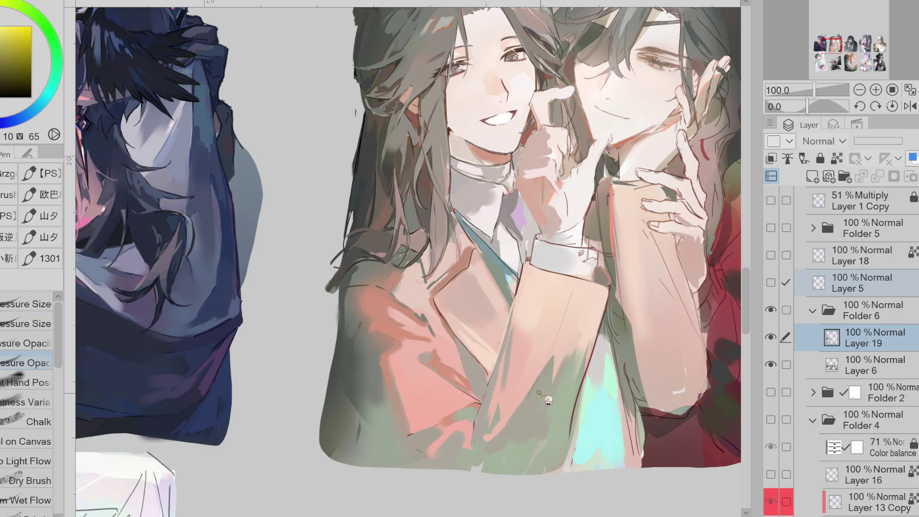
left_click(573, 335, "alt")
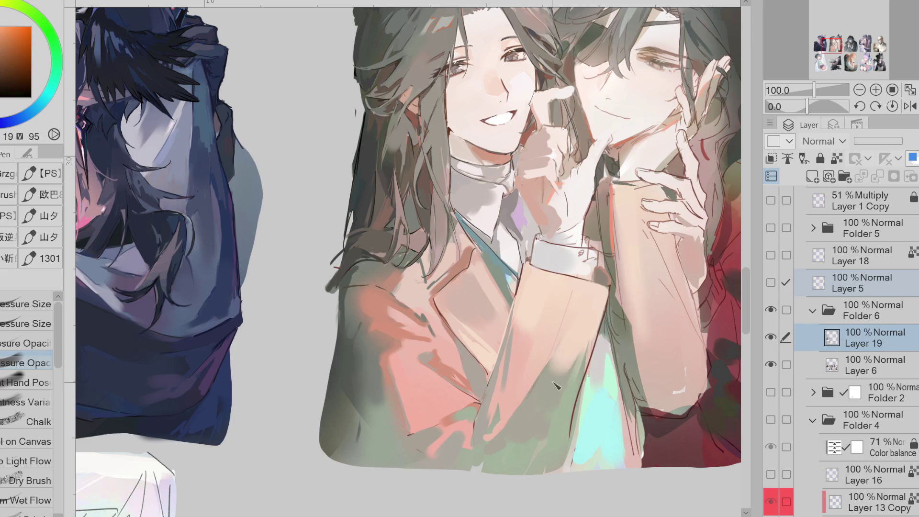
left_click(588, 267, "alt")
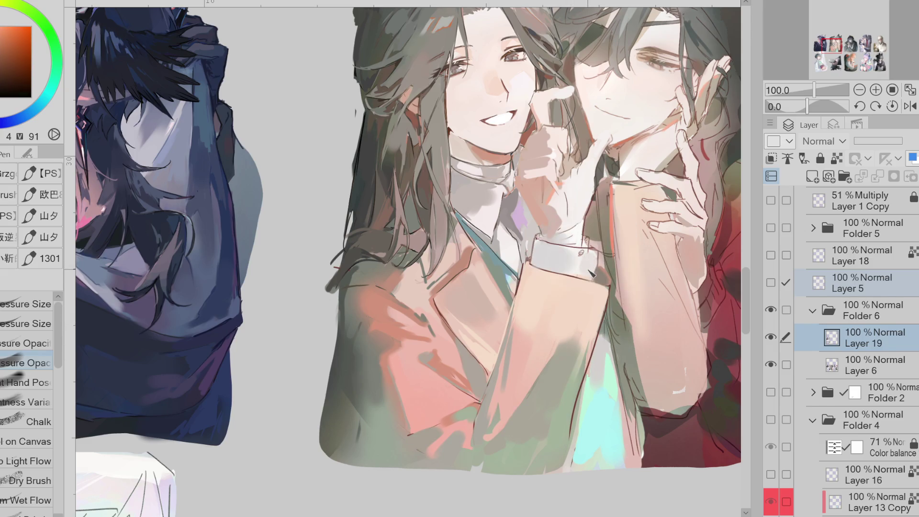
left_click(436, 290, "alt")
left_click(438, 287, "alt")
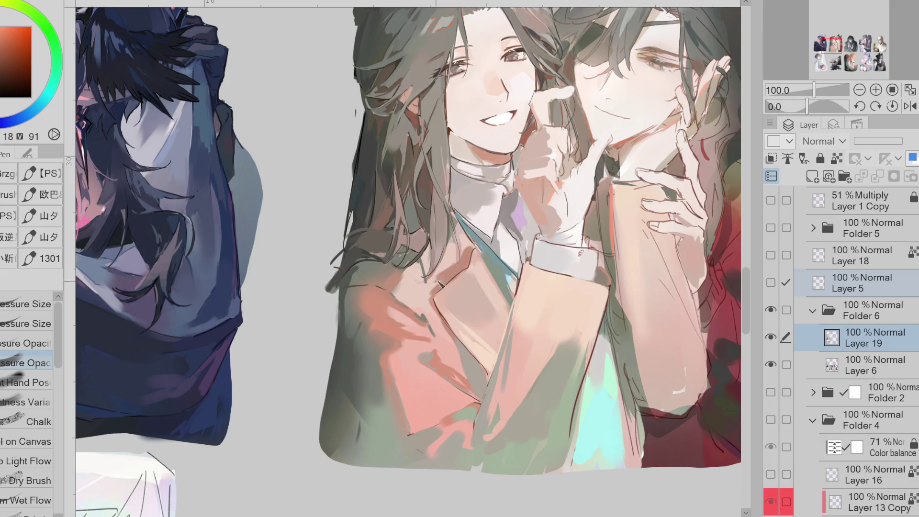
Step: Try Quick Lasso Fill and the Soft airbrush, then settle on the pen with dark olive green
key("g")
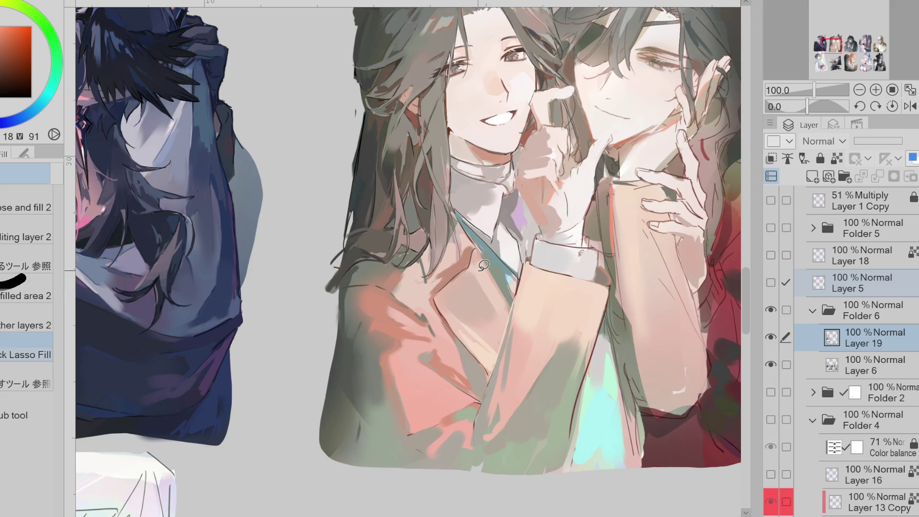
left_click(352, 315, "alt")
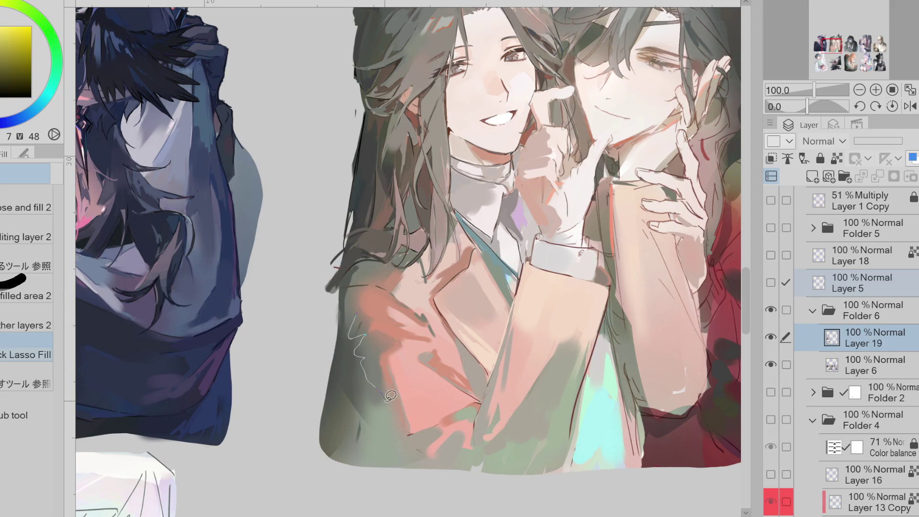
left_click(387, 381, "alt")
key("p")
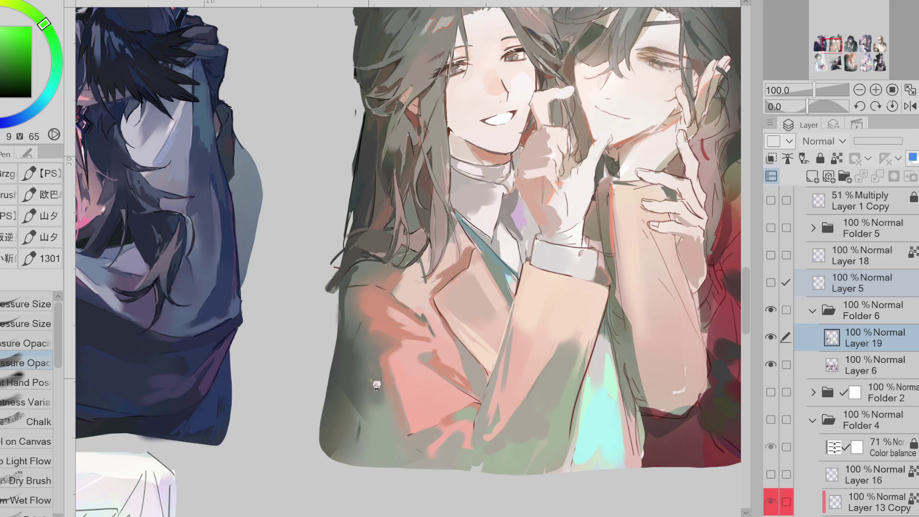
key("b")
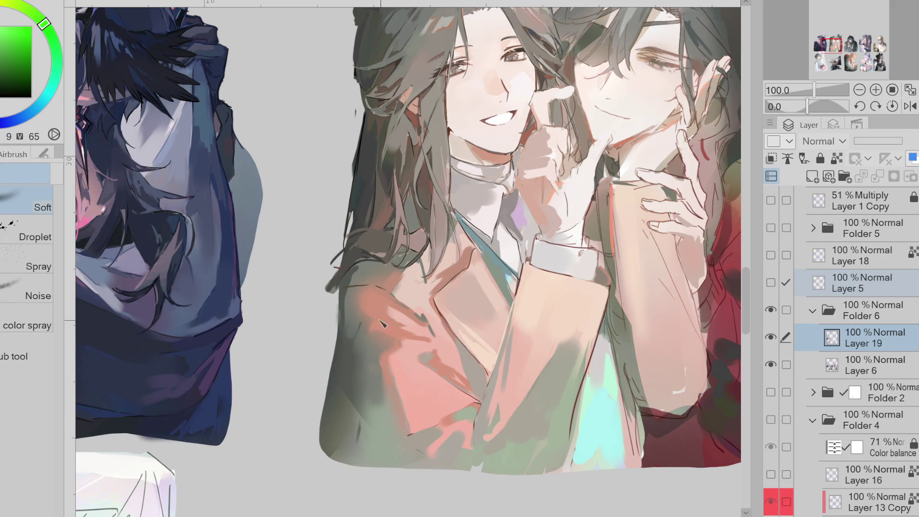
left_click(360, 346, "alt")
left_click(355, 306, "alt")
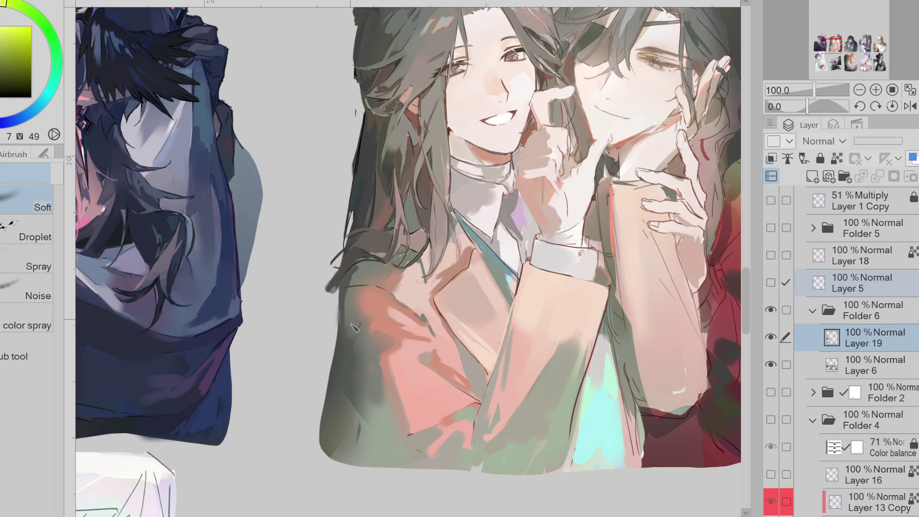
left_click(368, 385, "alt")
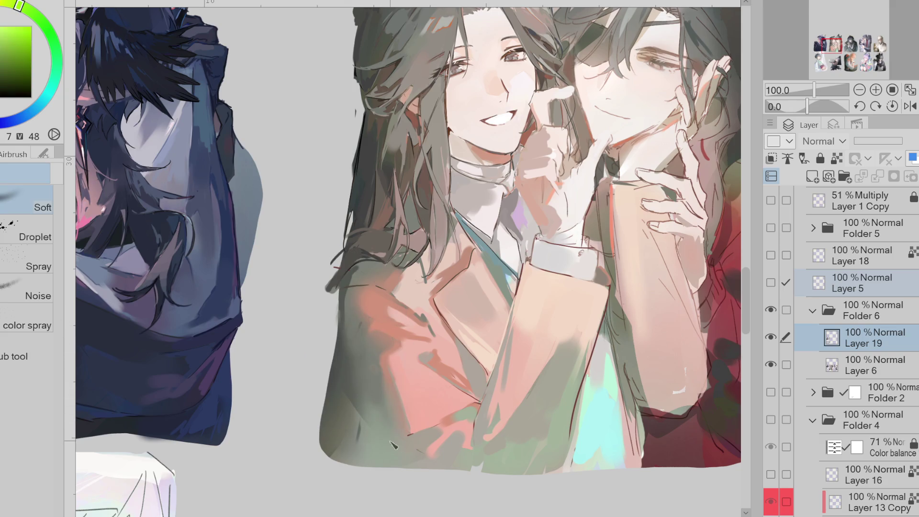
left_click(347, 380, "alt")
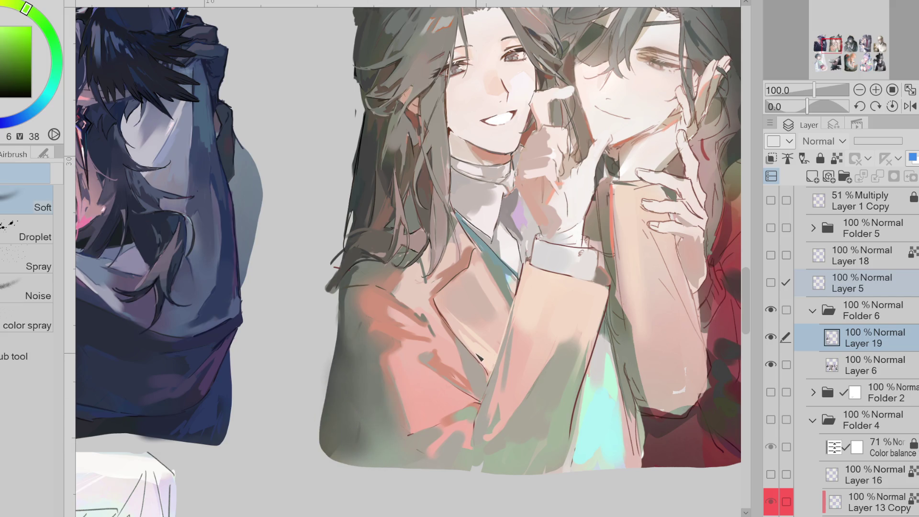
key("p")
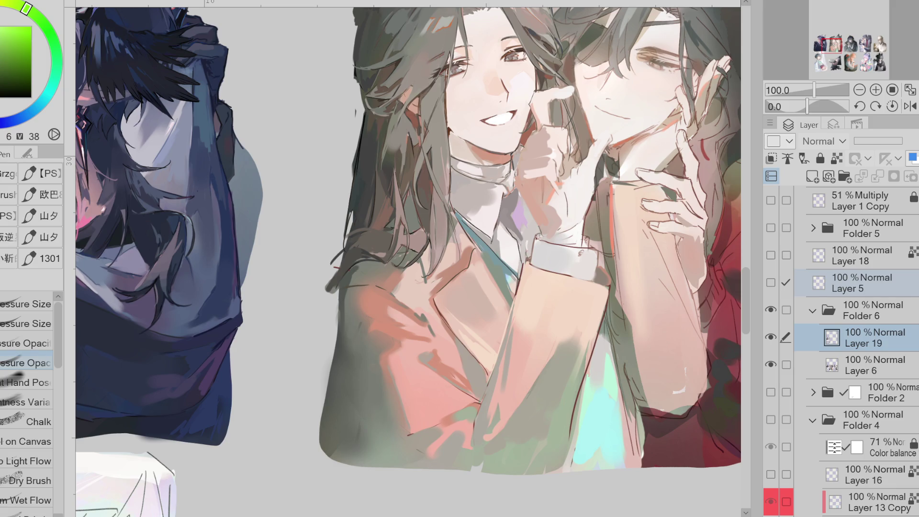
left_click(358, 331, "alt")
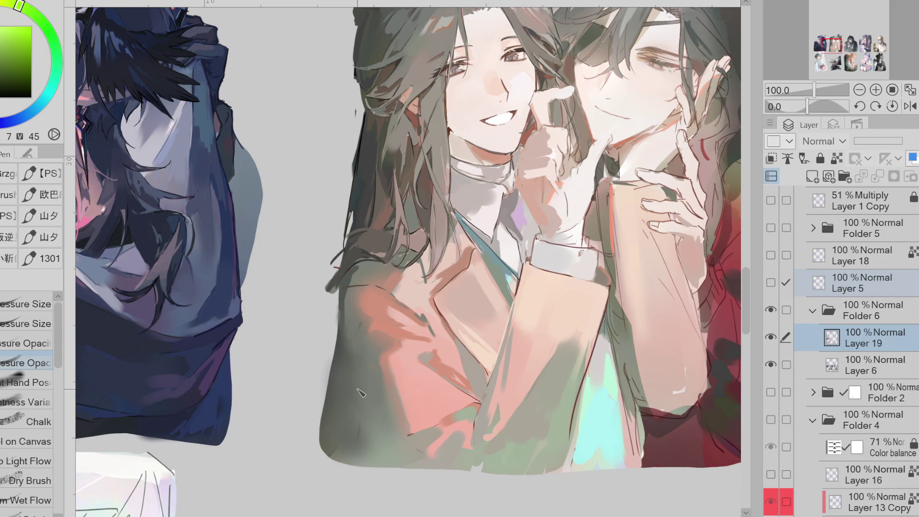
Step: With a pressure-size brush and dark grey-brown, darken the sleeve's left edge
left_click(356, 291, "alt")
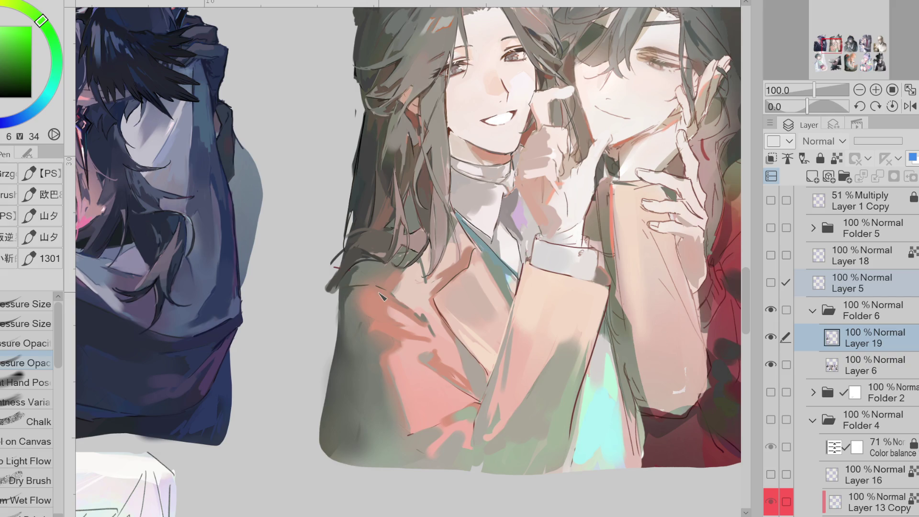
left_click(27, 324)
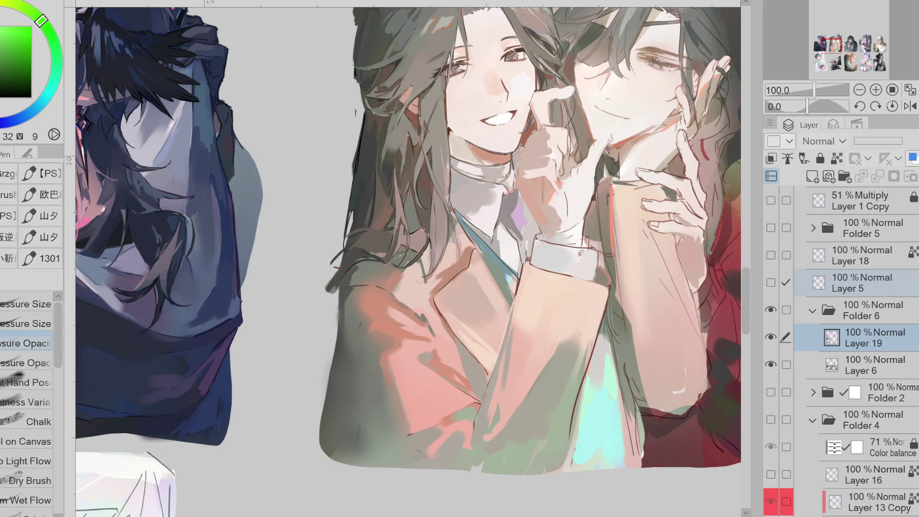
key("x")
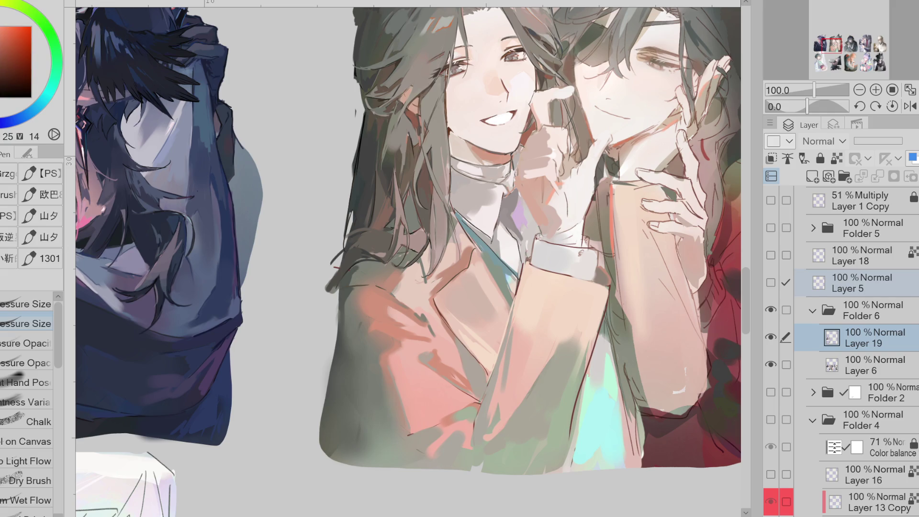
left_click(523, 268, "alt")
left_click_drag(511, 316, 495, 387)
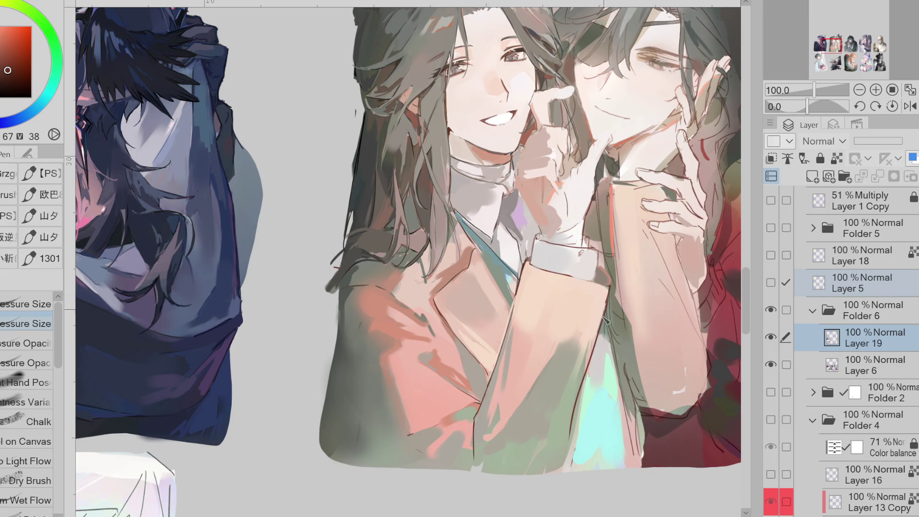
Step: Sample green, orange-brown and cuff tones, mirror the canvas, and pick a darker grey-green
left_click(583, 383, "alt")
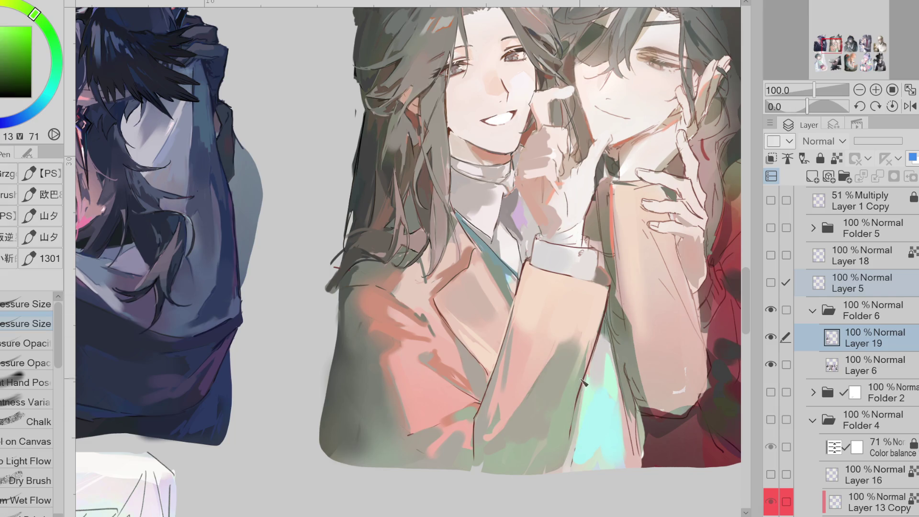
left_click(595, 352, "alt")
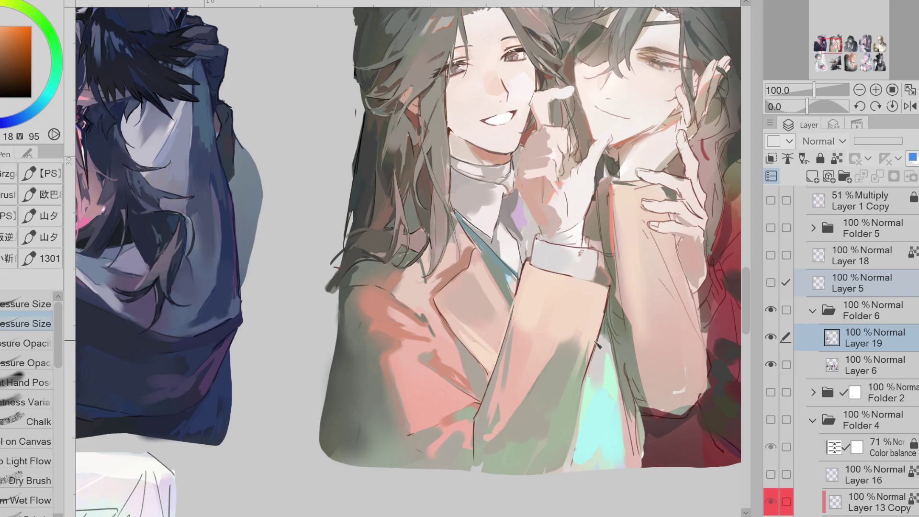
left_click(531, 264, "alt")
left_click(522, 271, "alt")
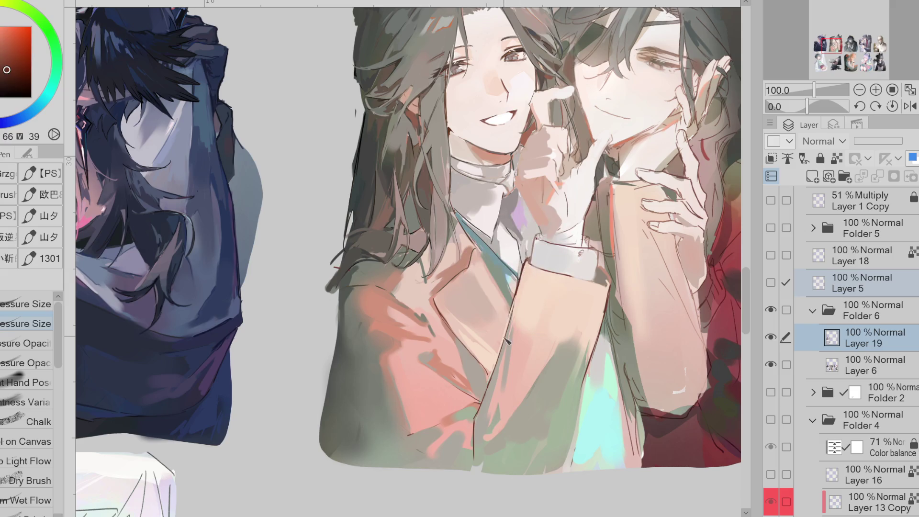
left_click(910, 106)
left_click(211, 162, "alt")
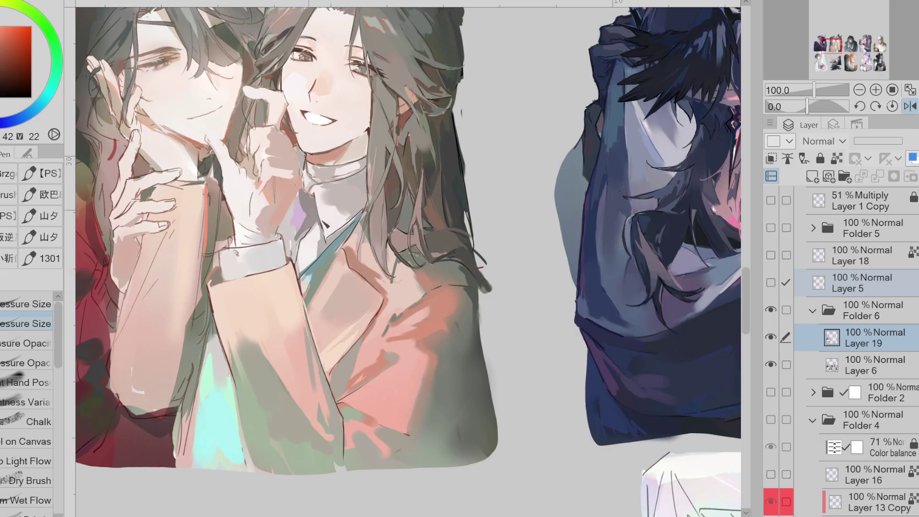
Step: Paint over the teal collar strip to narrow it, then sample orange-red near the collar
left_click_drag(340, 257, 340, 267)
left_click(340, 266, "alt")
left_click(348, 244, "alt")
left_click(349, 249, "alt")
left_click(340, 265, "alt")
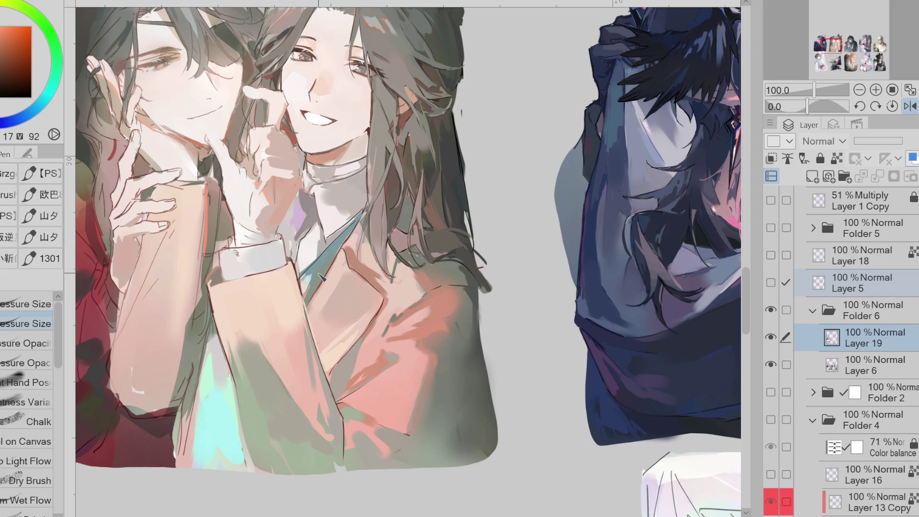
Step: Draw a dark red line along the cuff's lower edge, comparing it via undo and redo
left_click(316, 276, "alt")
left_click(305, 282, "alt")
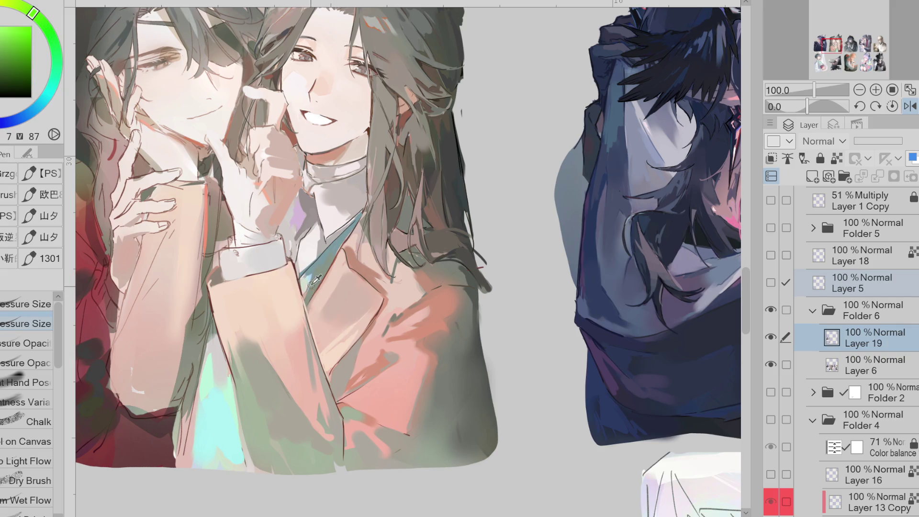
left_click(207, 288, "alt")
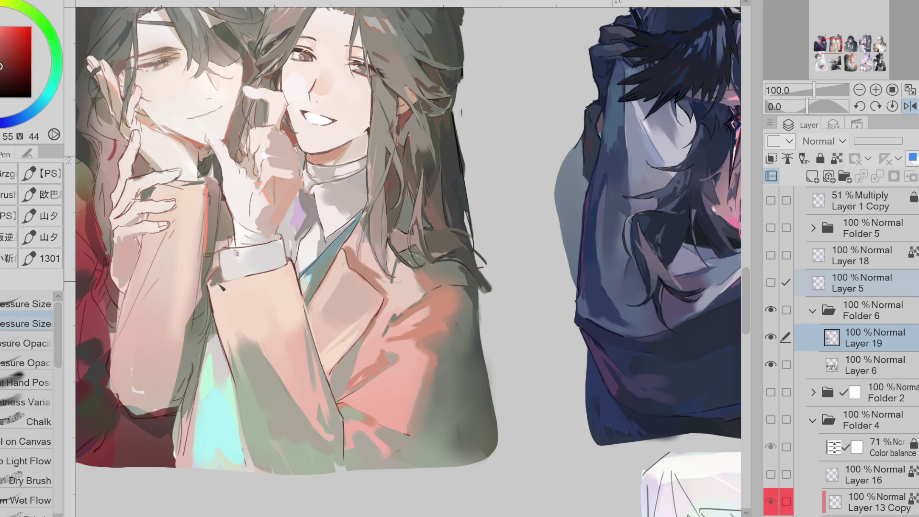
left_click_drag(211, 282, 242, 278)
key("ctrl+z")
key("ctrl+y")
key("ctrl+z")
key("ctrl+y")
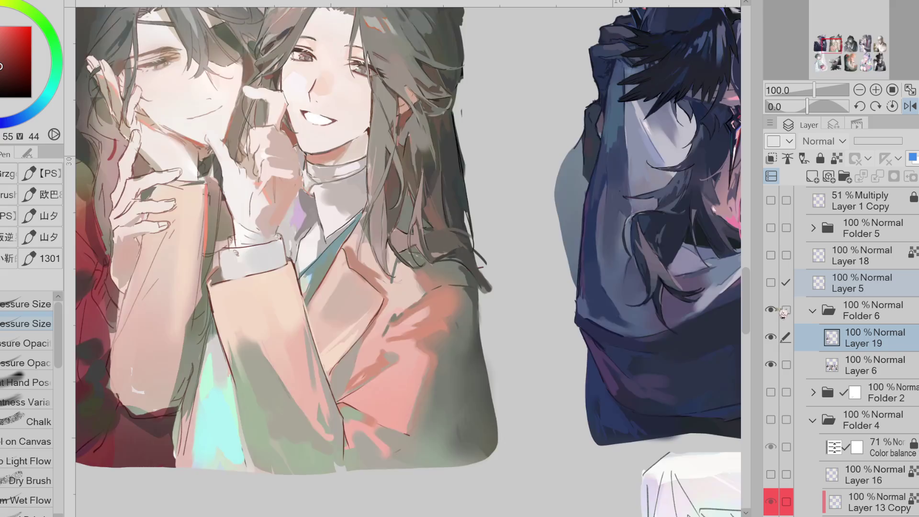
Step: Briefly show Layer 5, sample orange-brown and red, and mirror the canvas view
left_click(772, 283)
left_click(771, 283)
left_click(455, 298, "alt")
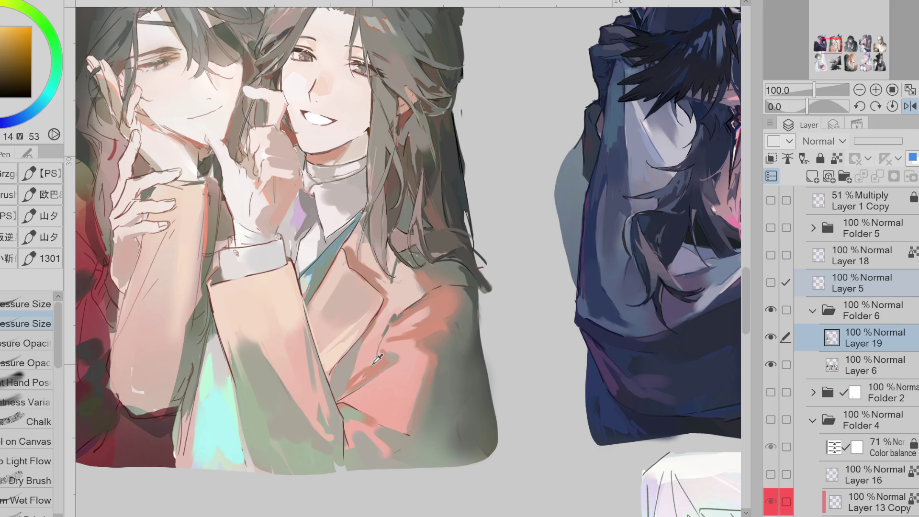
left_click(407, 308, "alt")
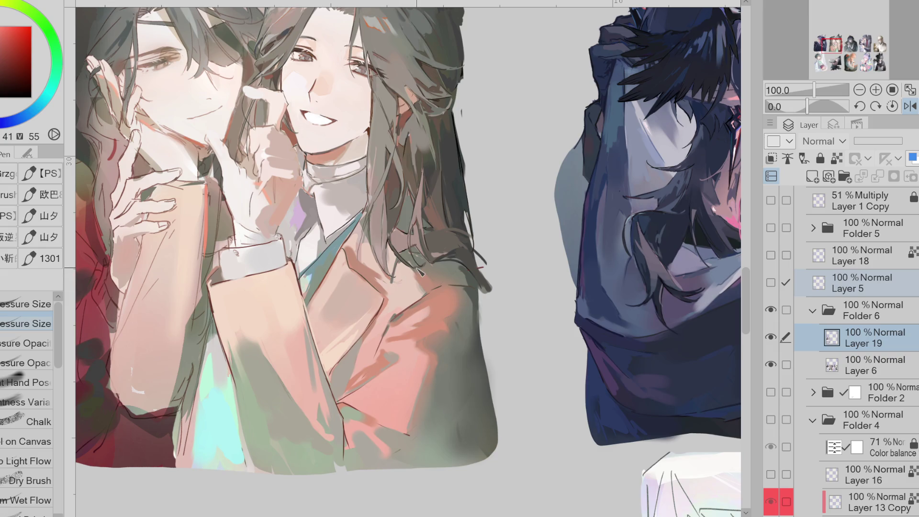
left_click(910, 106)
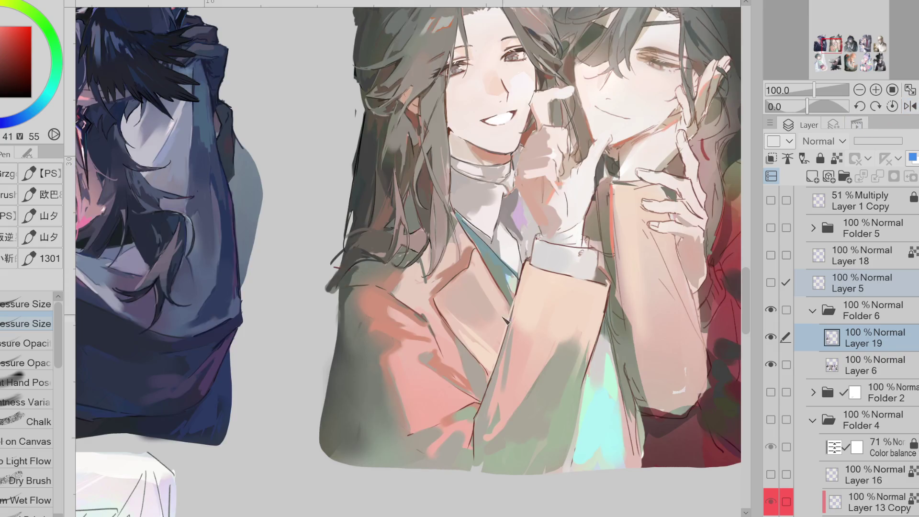
Step: Paint a grey stroke along the coat fold, then sample olive, orange-brown and grey-green tones from the sleeve
left_click_drag(464, 351, 473, 391)
left_click(355, 324, "alt")
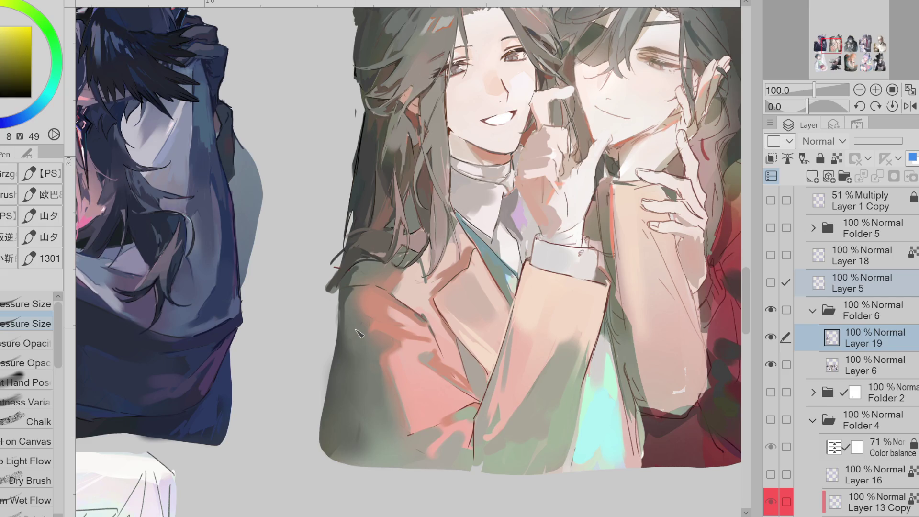
left_click(520, 308, "alt")
left_click(522, 305, "alt")
left_click(520, 288, "alt")
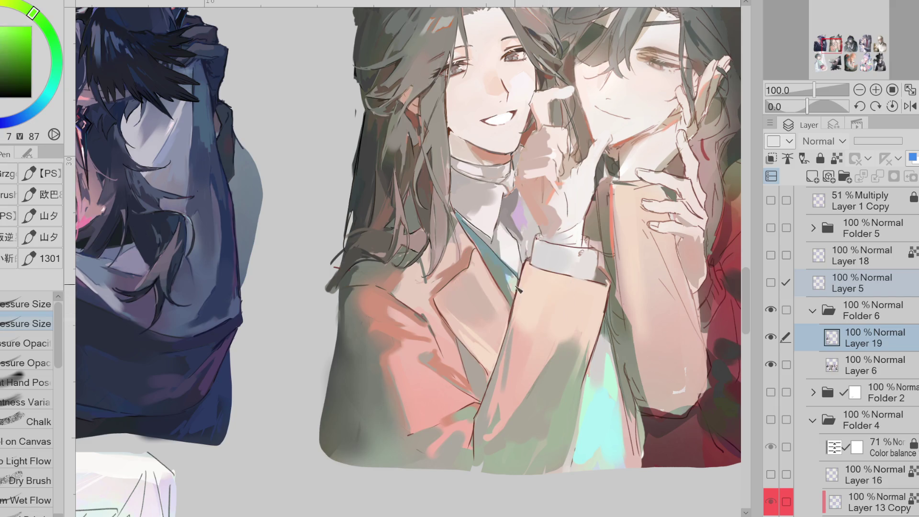
left_click(604, 337, "alt")
left_click(603, 342, "alt")
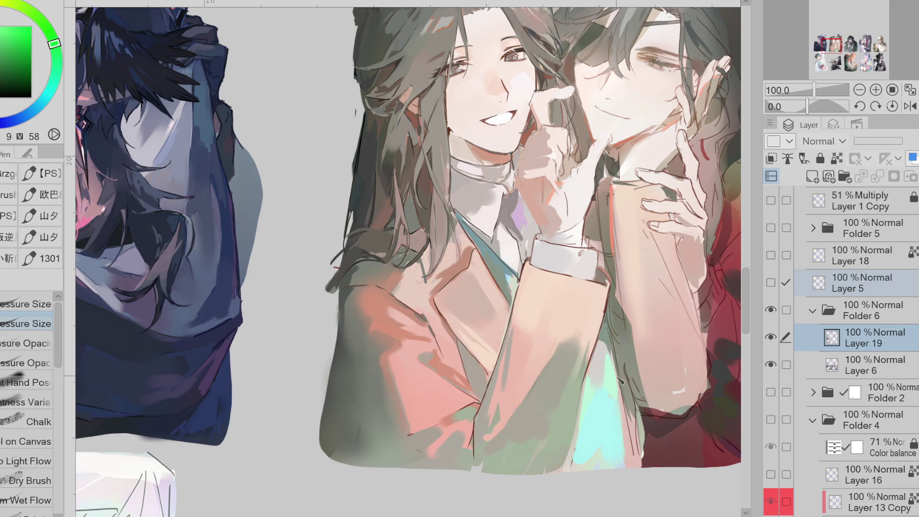
left_click(593, 369, "alt")
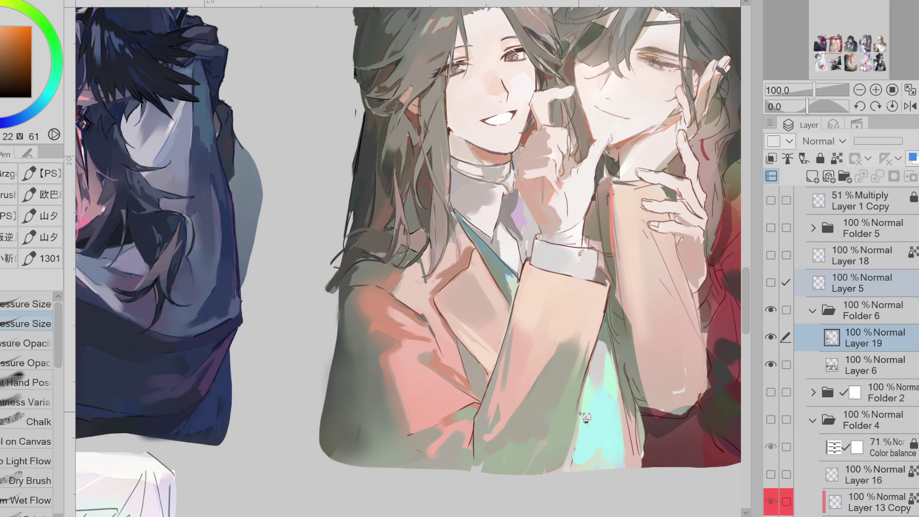
left_click(589, 381, "alt")
Step: With another brush, shade the sleeve in grey-green and cover its shadow with pink
left_click(26, 383)
left_click(592, 333, "alt")
mouse_move(599, 295)
left_mouse_down()
mouse_move(581, 354)
mouse_move(608, 334)
left_mouse_up()
left_click(589, 335, "alt")
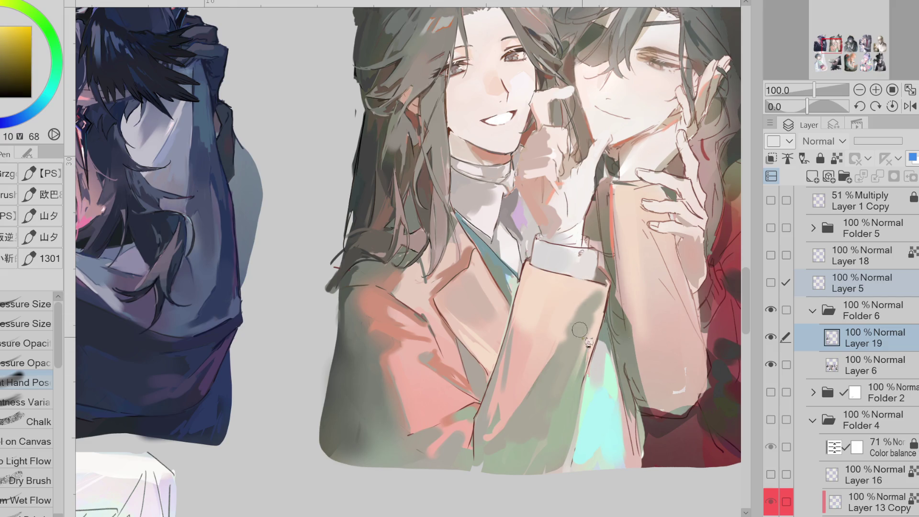
left_click_drag(598, 292, 574, 348)
left_click(554, 360, "alt")
left_click_drag(598, 295, 551, 364)
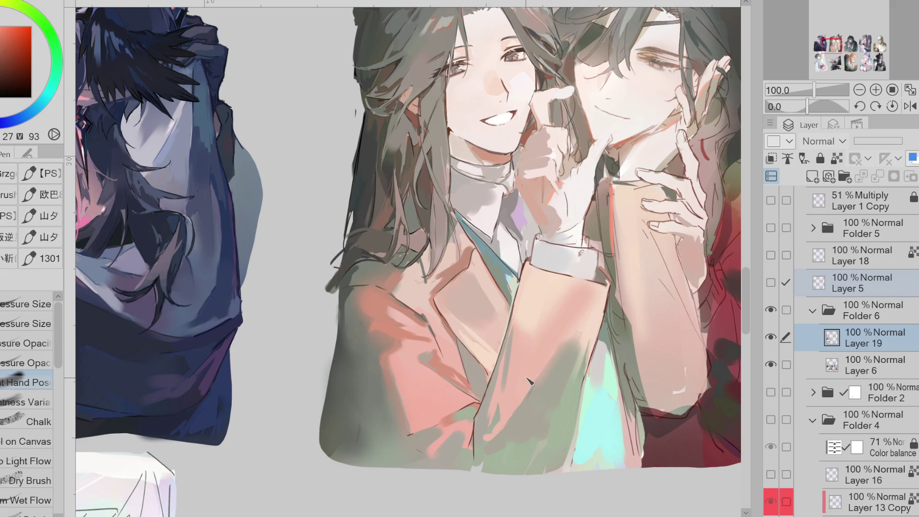
Step: Blend pink and reddish brown into the sleeve, add a dark vertical stroke, and compare it with undo/redo
left_click(573, 304, "alt")
left_click_drag(599, 293, 580, 368)
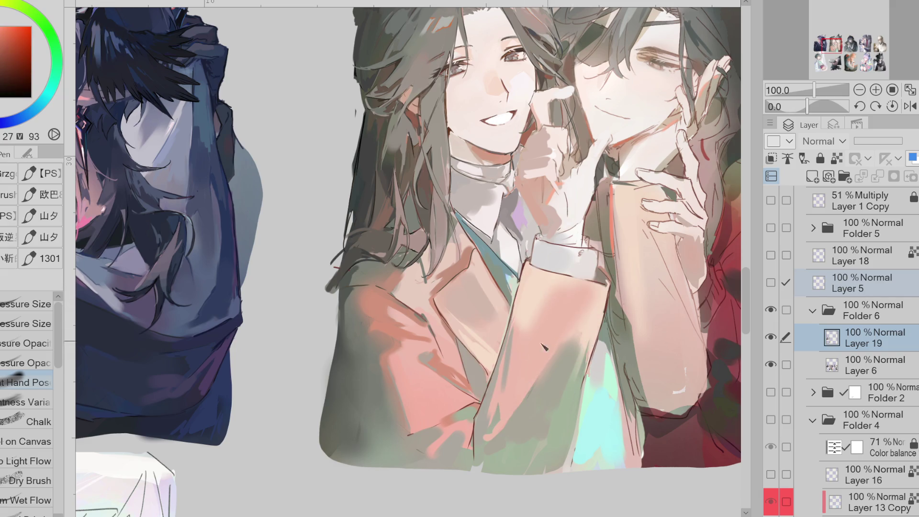
left_click(381, 319, "alt")
mouse_move(596, 306)
left_mouse_down()
mouse_move(593, 329)
mouse_move(574, 345)
left_mouse_up()
left_click(549, 386, "alt")
left_click_drag(597, 288, 591, 316)
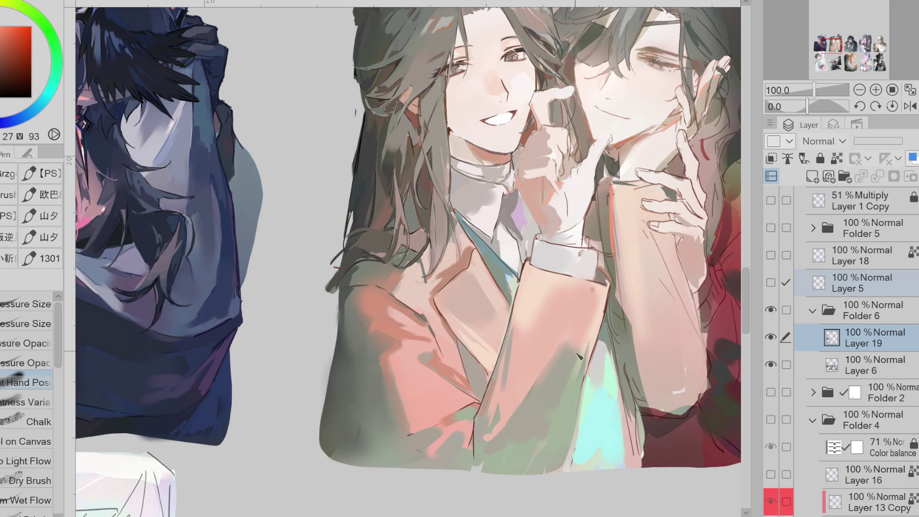
left_click(605, 301, "alt")
key("ctrl+z")
key("ctrl+y")
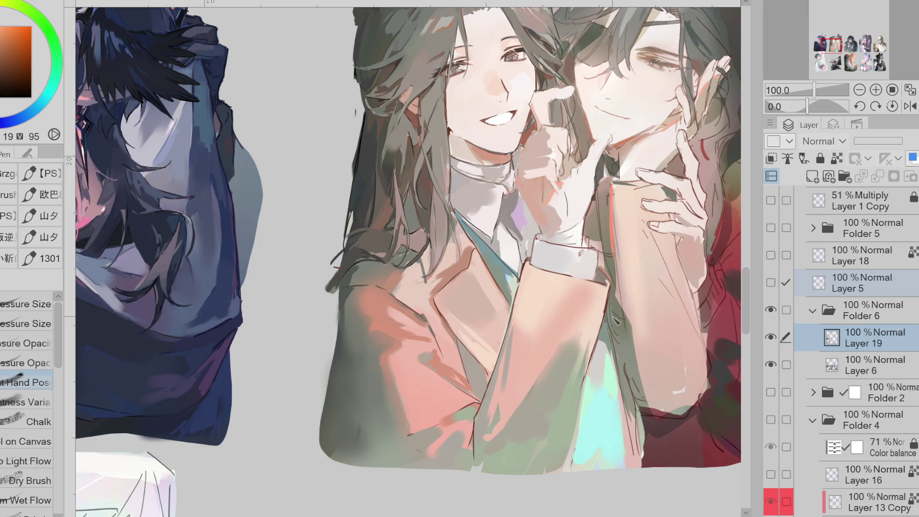
Step: Add a dark stroke by the teal collar, light strokes over the lapel, and a dark hair accent
left_click(26, 402)
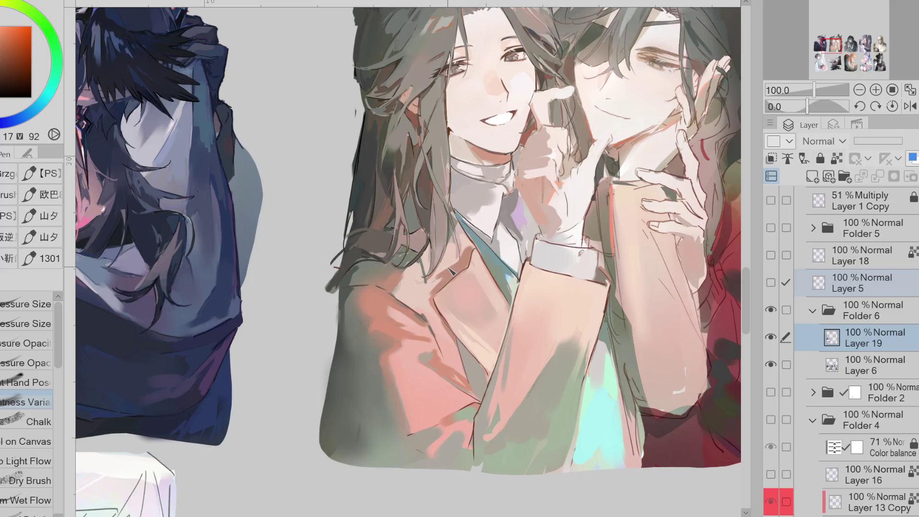
left_click(38, 301)
left_click(2, 87)
left_click_drag(489, 262, 478, 248)
left_click(476, 249, "alt")
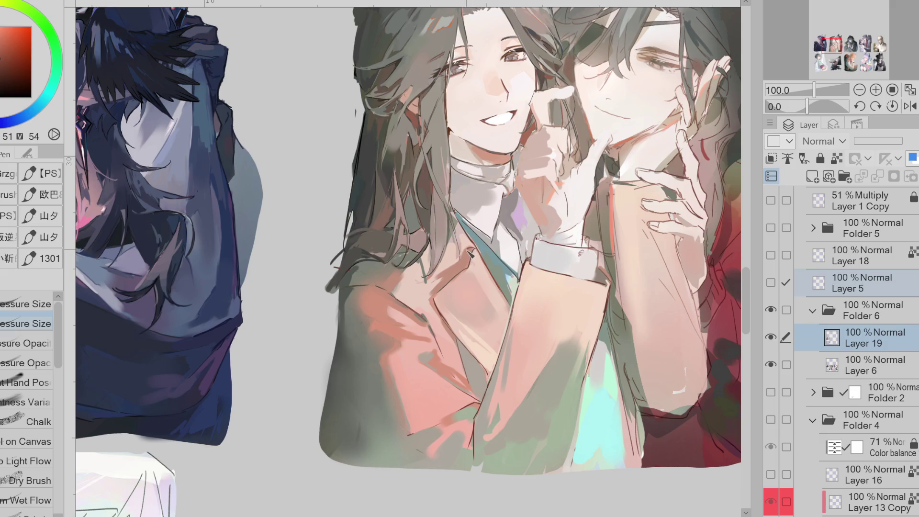
left_click(439, 280, "alt")
left_click_drag(434, 284, 459, 265)
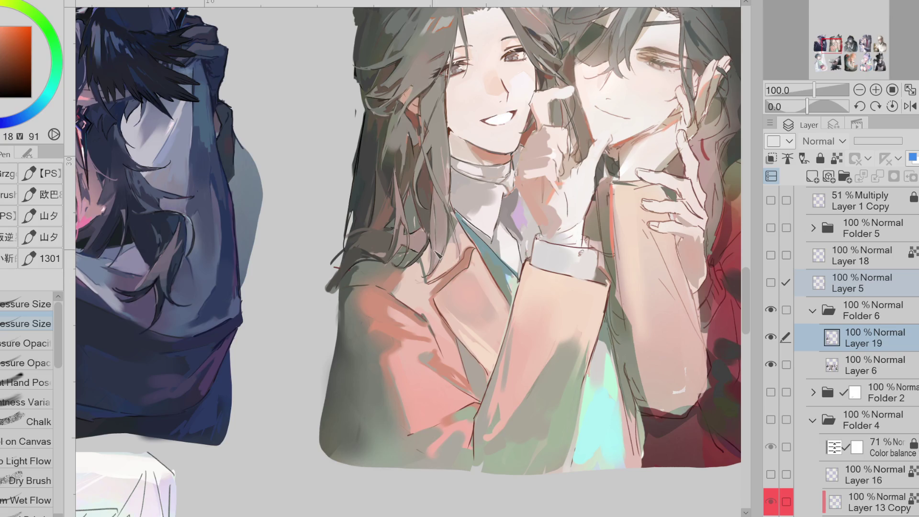
left_click(413, 203, "alt")
left_click_drag(421, 203, 415, 223)
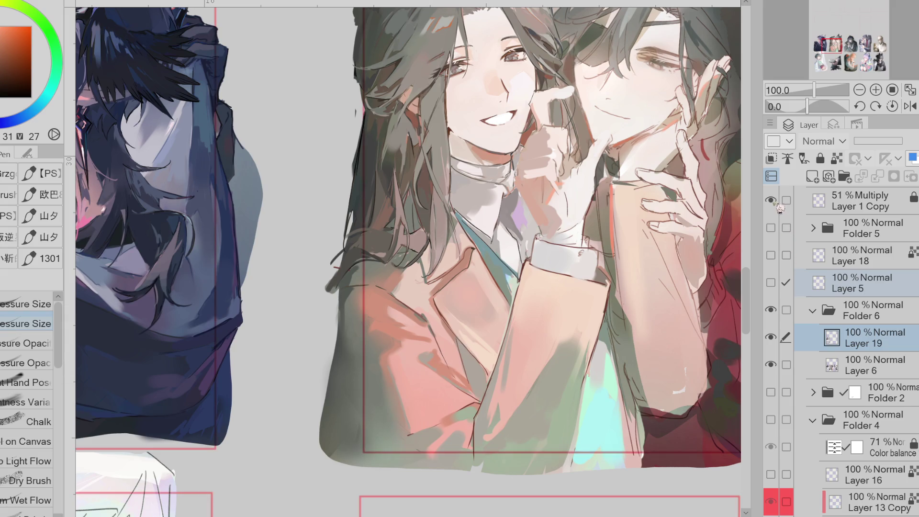
Step: Sample a muted red from the robe and flip the canvas view back to normal orientation
left_click(480, 404, "alt")
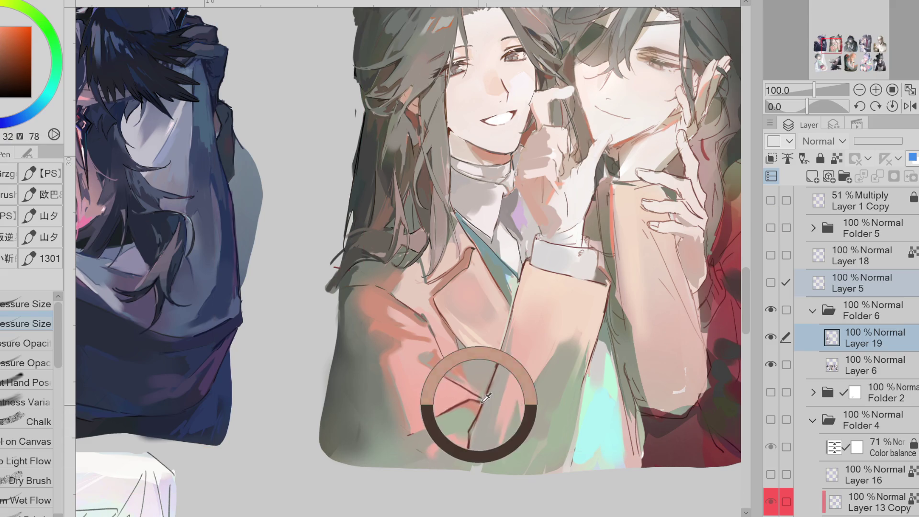
left_click(453, 356, "alt")
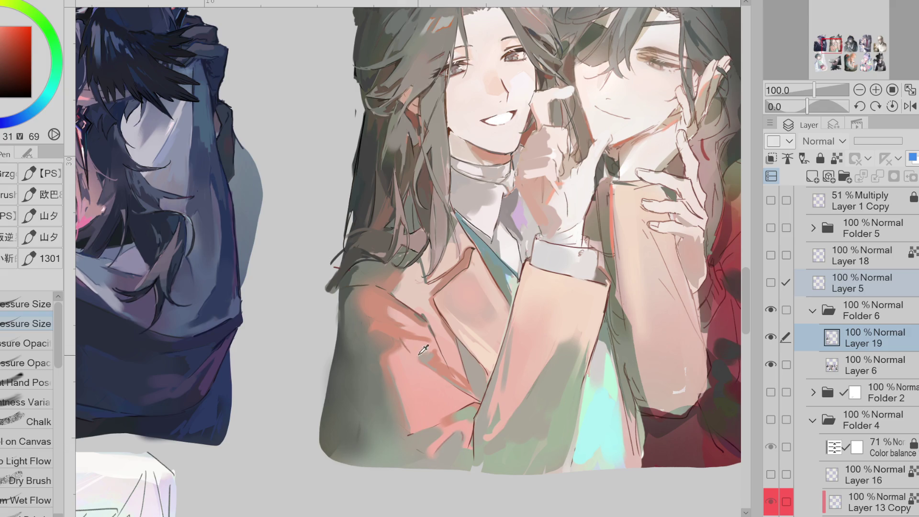
left_click(462, 378, "alt")
left_click(910, 106)
left_click_drag(5, 47, 1, 53)
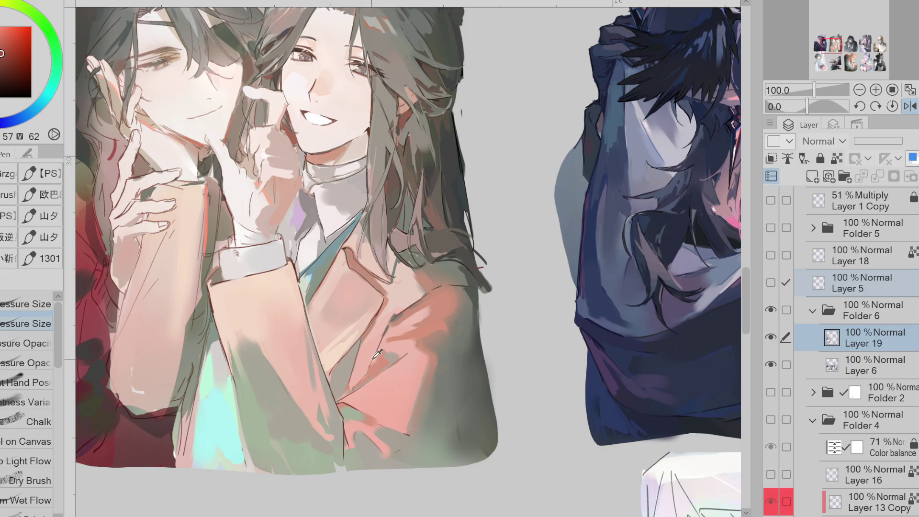
Step: Sample orange, red and muted red tones from the collar, cuff and jacket for lapel touch-ups
left_click(339, 370, "alt")
left_click(388, 338, "alt")
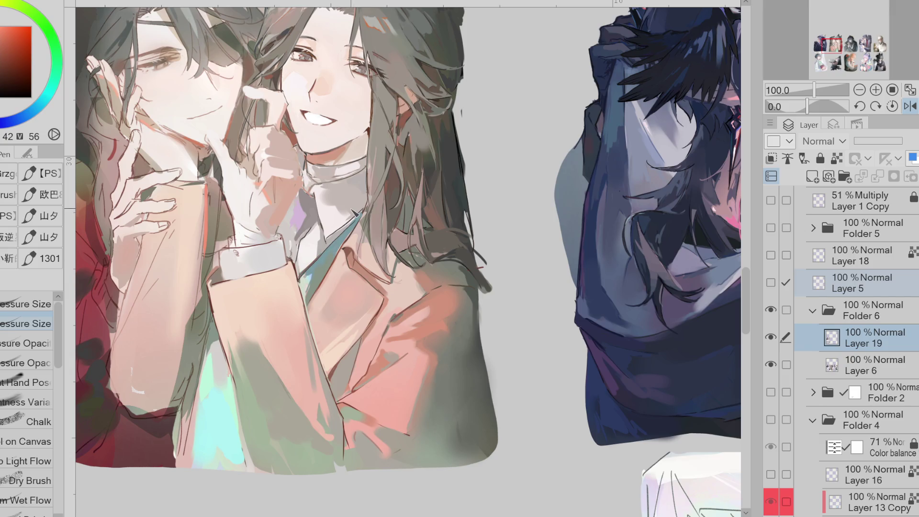
left_click(330, 241, "alt")
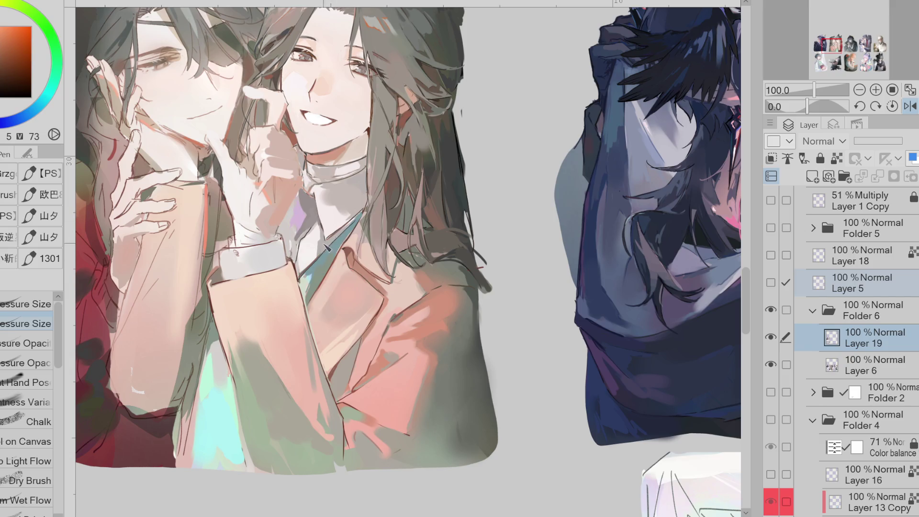
left_click(339, 239, "alt")
left_click(338, 242, "alt")
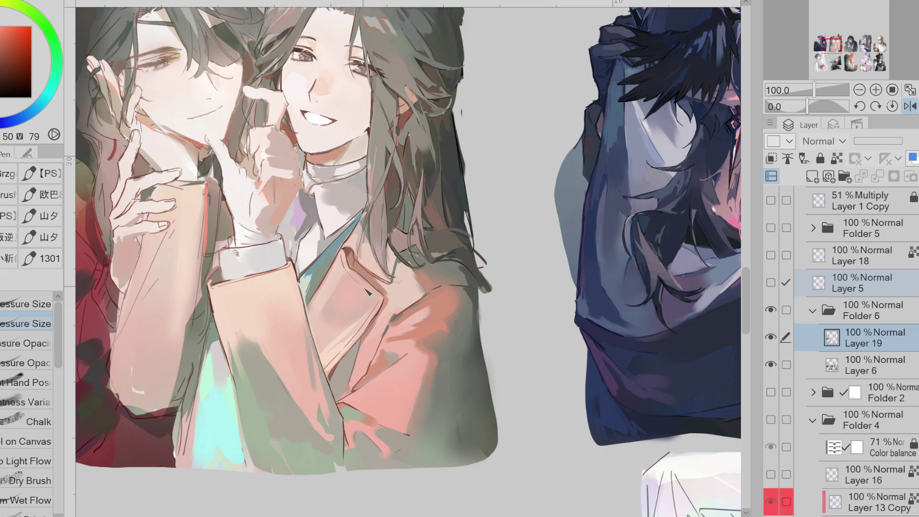
left_click(362, 265, "alt")
left_click(333, 346, "alt")
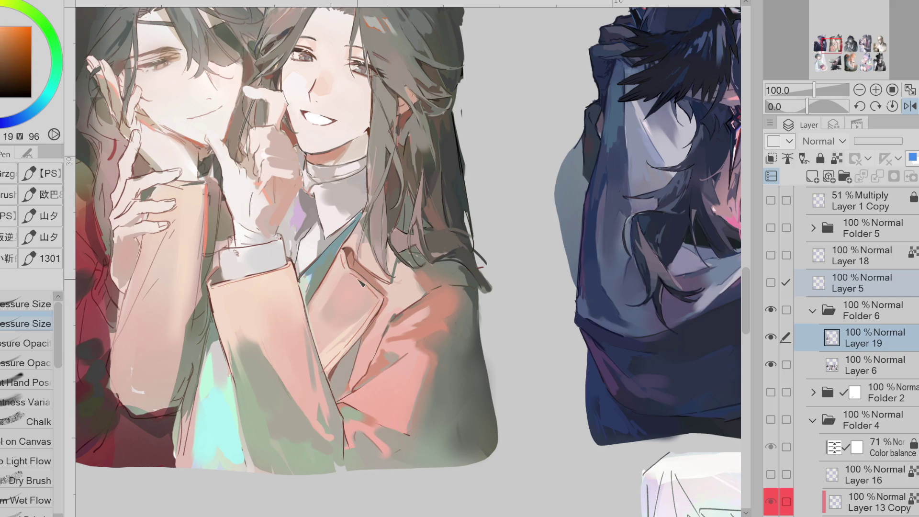
left_click(328, 377, "alt")
left_click(237, 386, "alt")
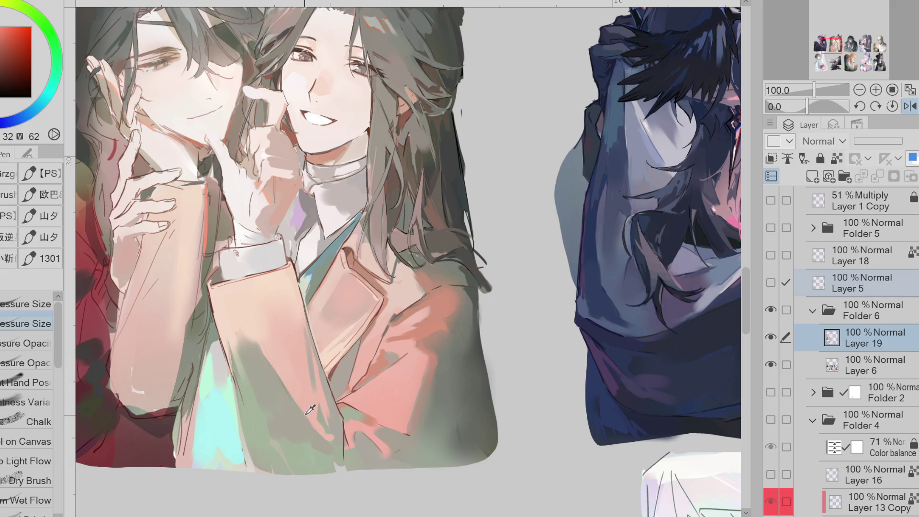
Step: Mirror the canvas view left-right with H and sample green and other tones from the robe
key("h")
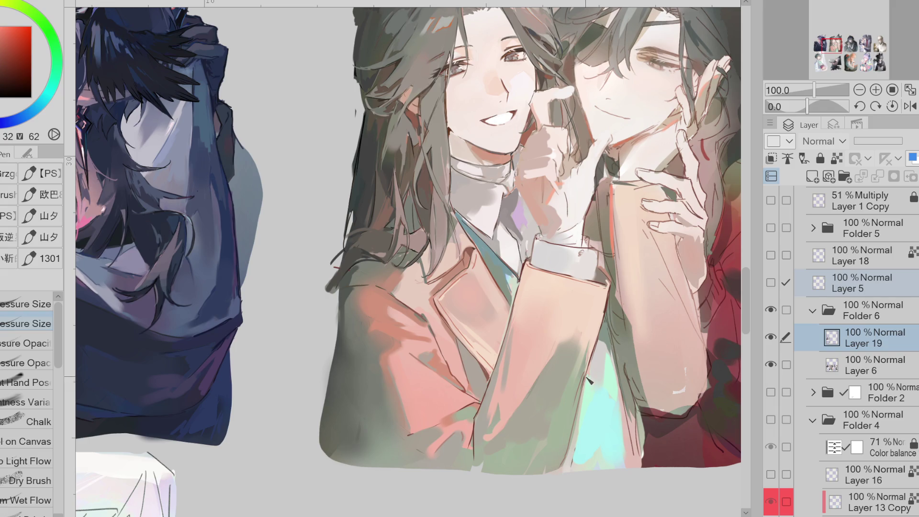
left_click(559, 449, "alt")
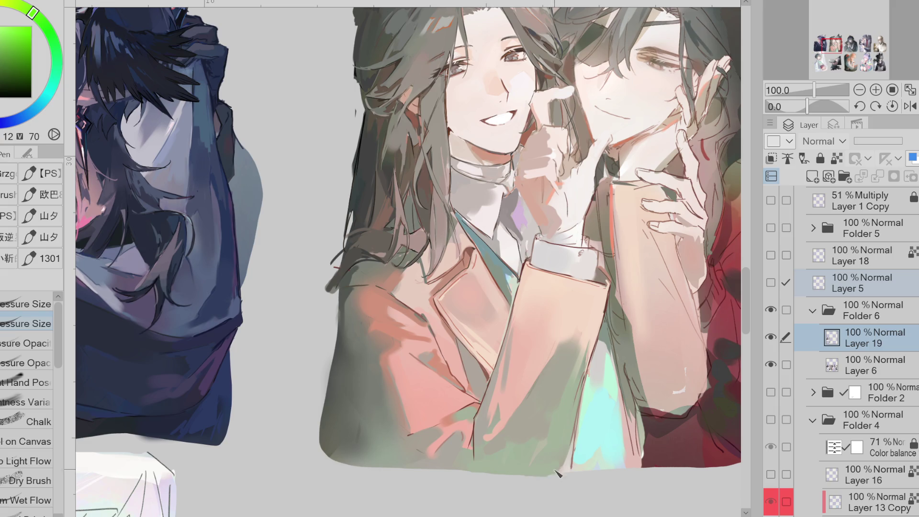
left_click(368, 286, "alt")
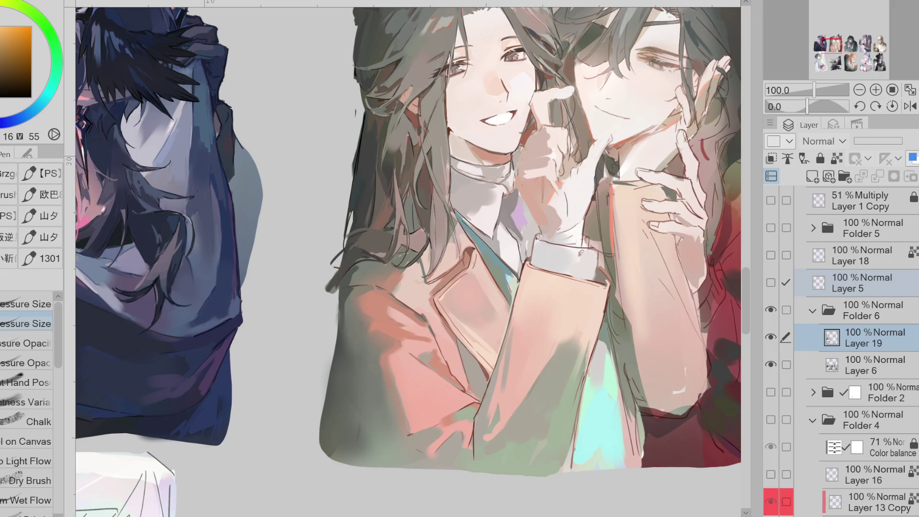
Step: Mirror the canvas and paint dark strokes along the teal tie's edge in sampled darker tones
left_click(911, 106)
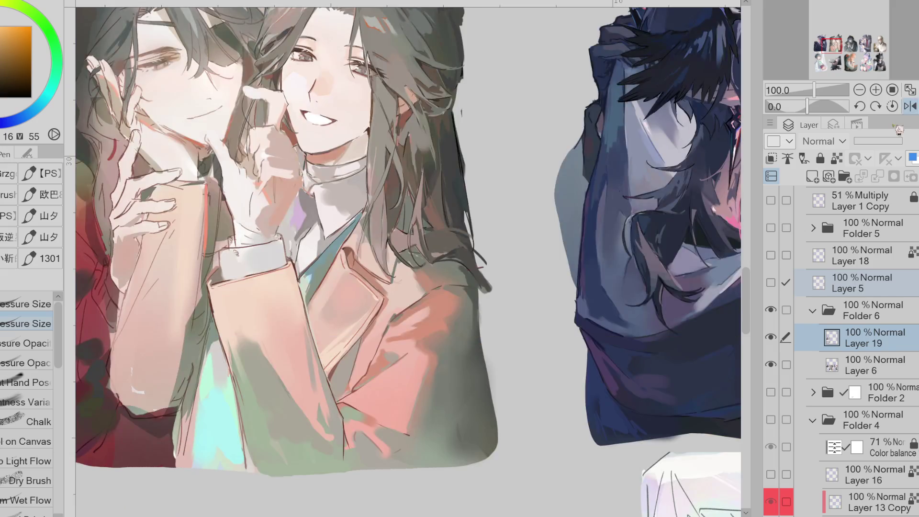
left_click(308, 282, "alt")
left_click(327, 260, "alt")
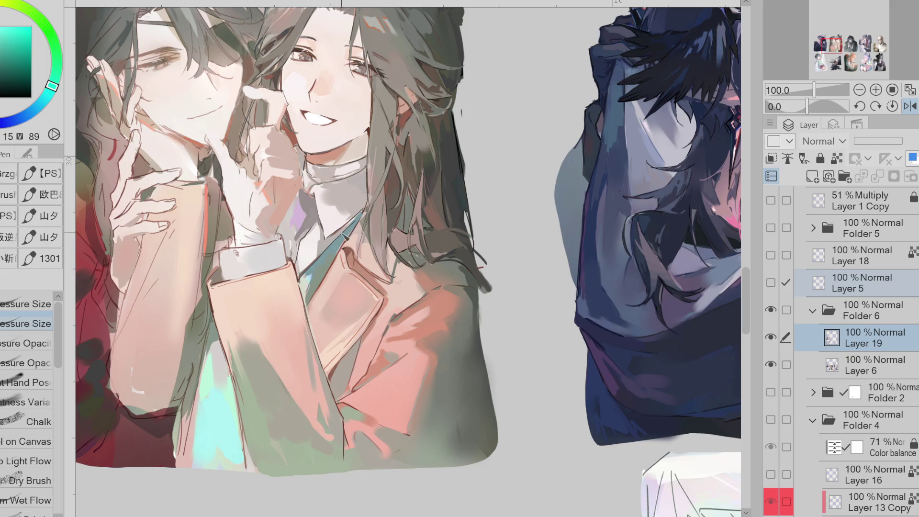
left_click(330, 235, "alt")
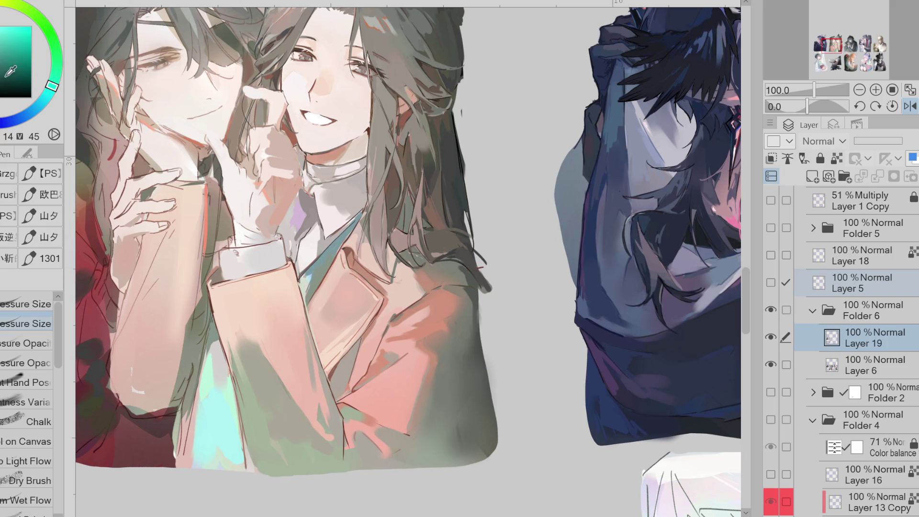
left_click(316, 272)
mouse_move(322, 277)
left_mouse_down()
mouse_move(341, 256)
mouse_move(327, 264)
left_mouse_up()
Step: Touch up the tie with more teal sampled from the tie itself
left_click(213, 341, "alt")
left_click(313, 276, "alt")
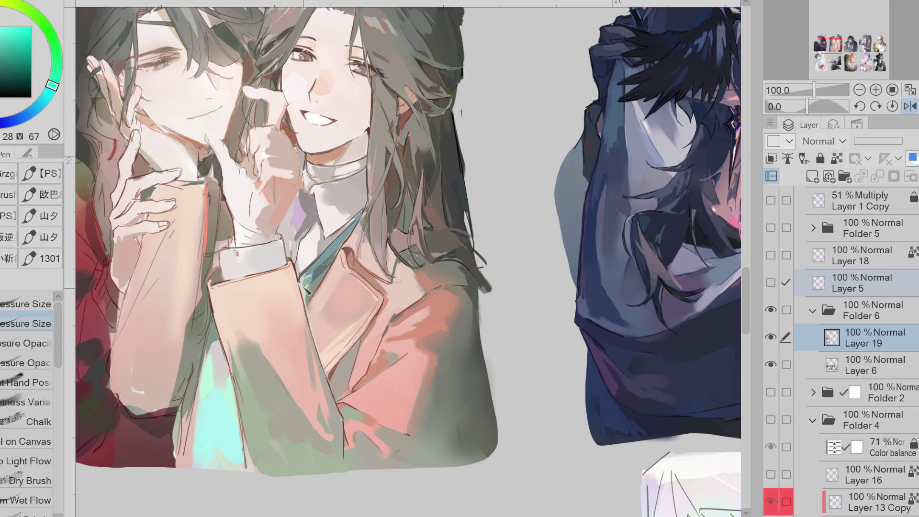
left_click_drag(326, 271, 307, 293)
Step: Sample orange, red and dark tones, check against the sketch lines, and unflip the view
left_click(309, 285, "alt")
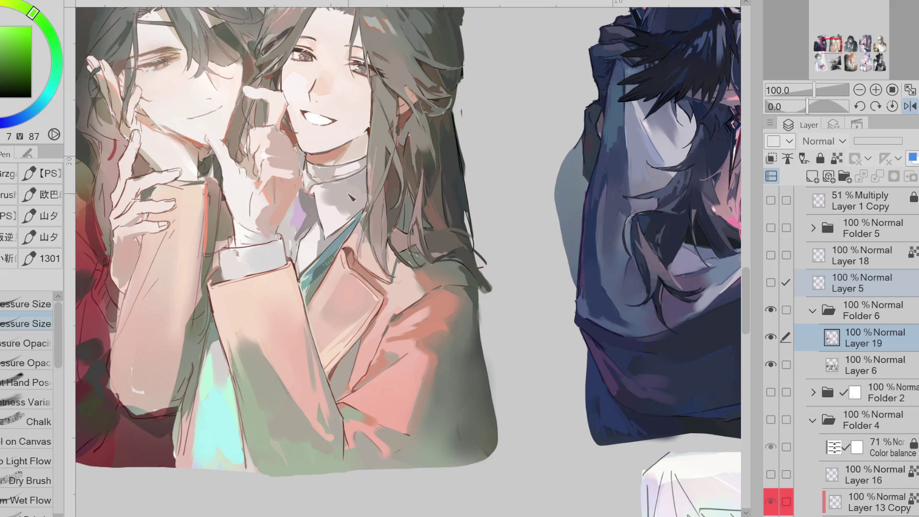
left_click(331, 217, "alt")
left_click(326, 239, "alt")
left_click(335, 237, "alt")
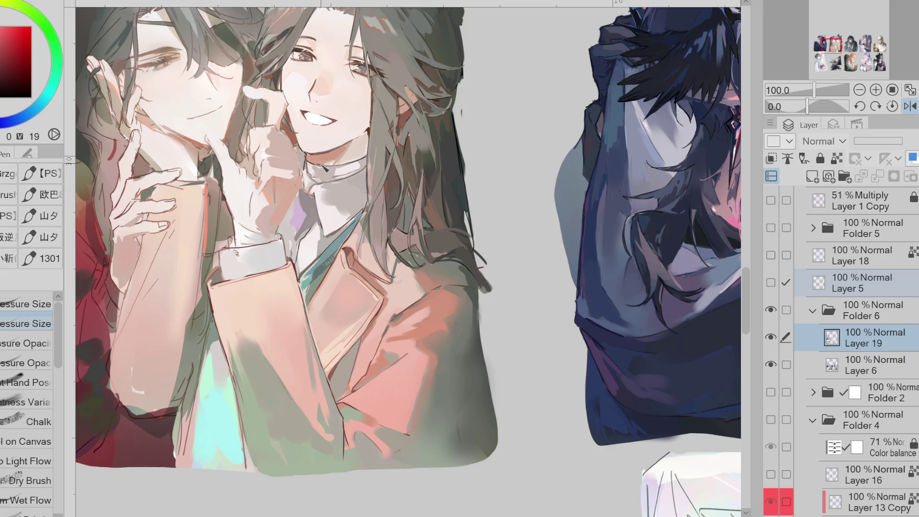
left_click(309, 170, "alt")
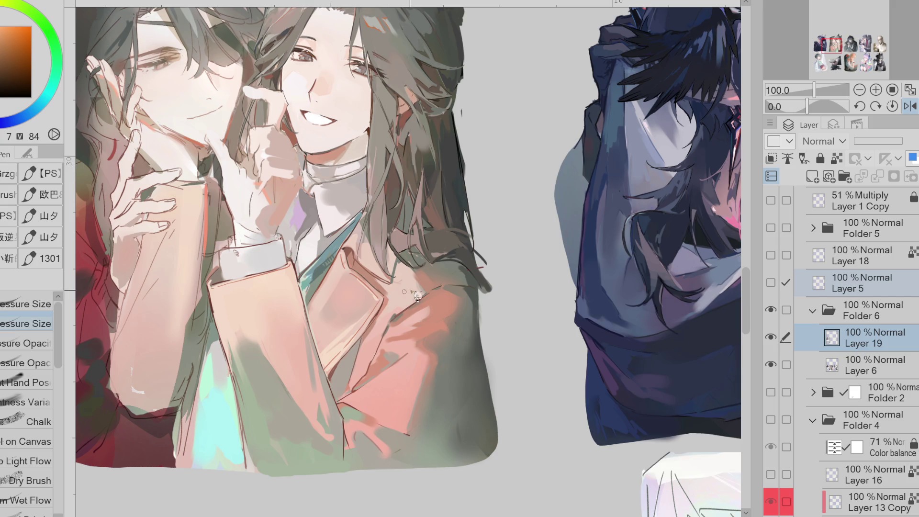
left_click(219, 286, "alt")
left_click(771, 284)
left_click(771, 284)
left_click(276, 261, "alt")
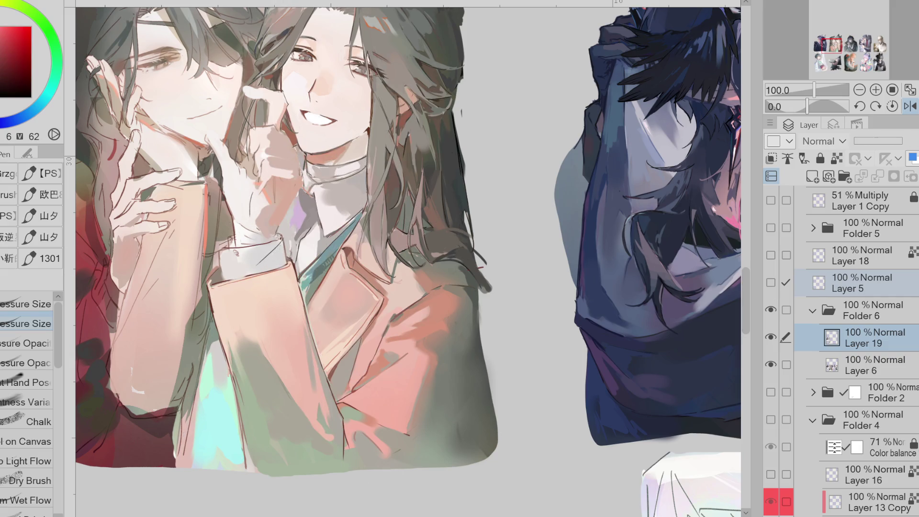
key("h")
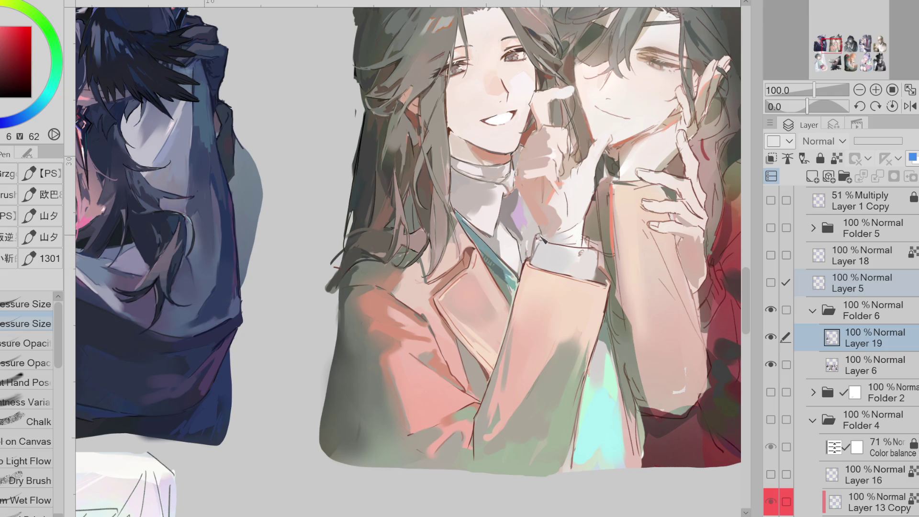
Step: Lasso-fill darker shading beside the smiling character's white cuff
left_click(589, 252, "alt")
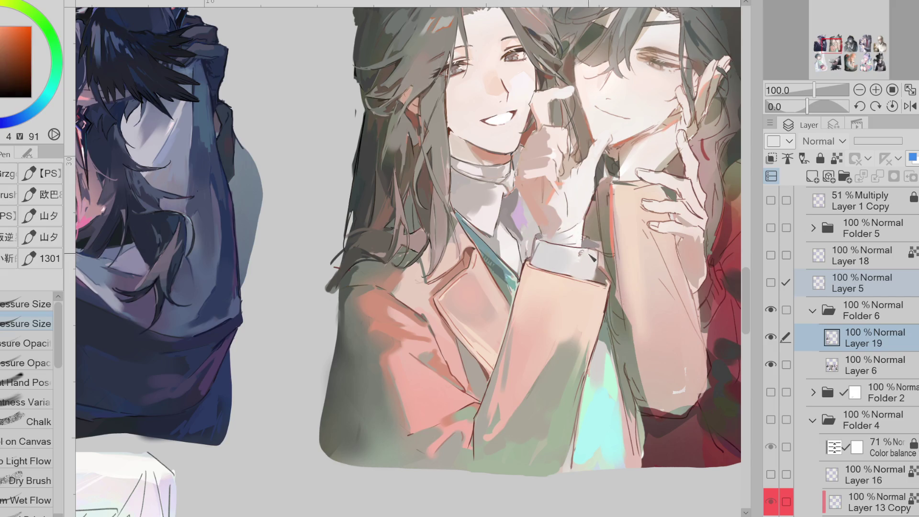
key("g")
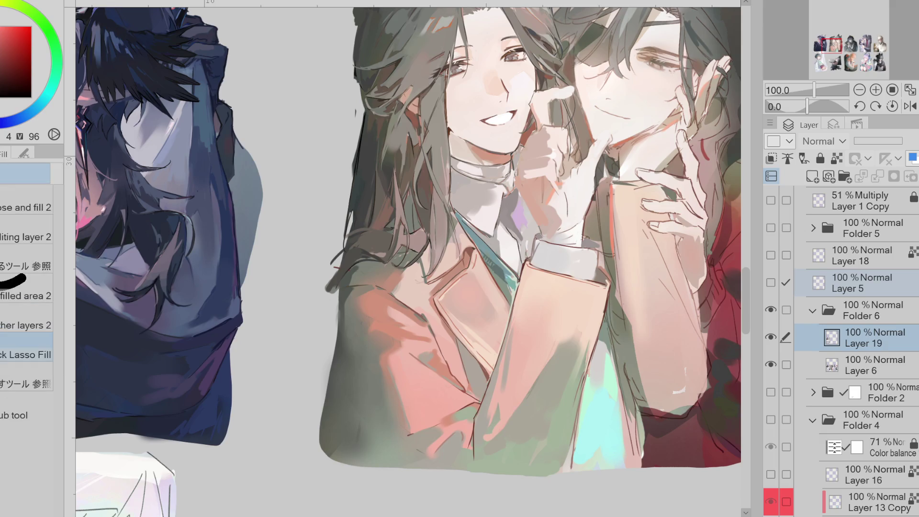
left_click_drag(580, 242, 589, 276)
left_click(594, 230, "alt")
left_click(570, 157, "alt")
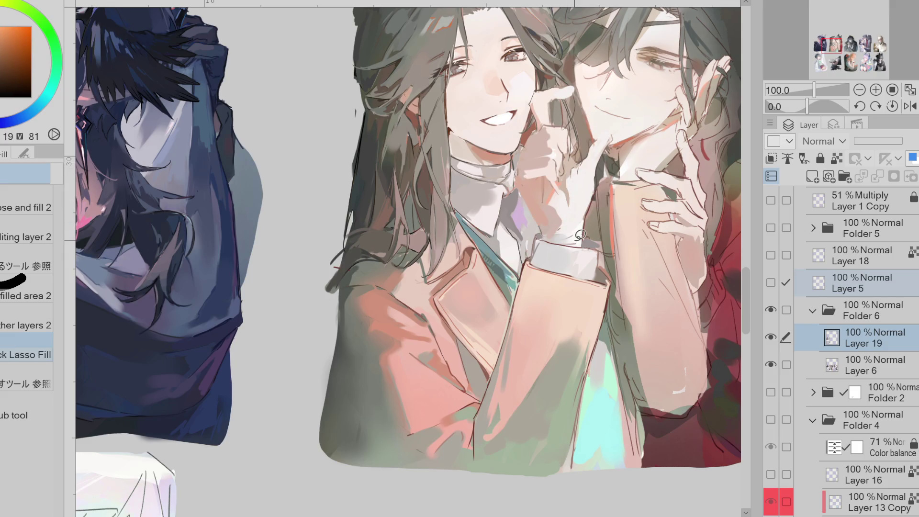
Step: Return to the brushes and pick a darker muted colour and tones near the collar
key("b")
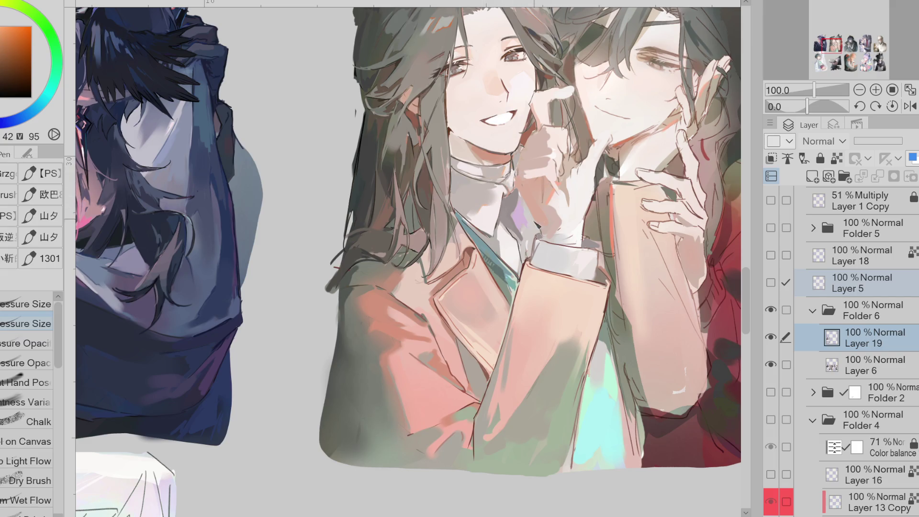
left_click_drag(4, 44, 1, 54)
left_click(508, 194, "alt")
left_click(511, 196, "alt")
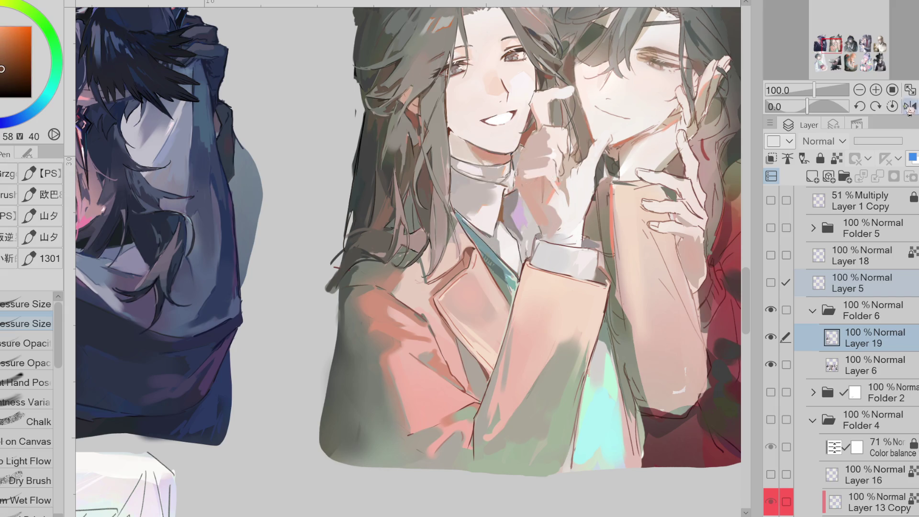
Step: Mirror and zoom in on the collar, sample dark red, and refine small strokes there
key("h")
key("ctrl+plus")
left_click(330, 177, "alt")
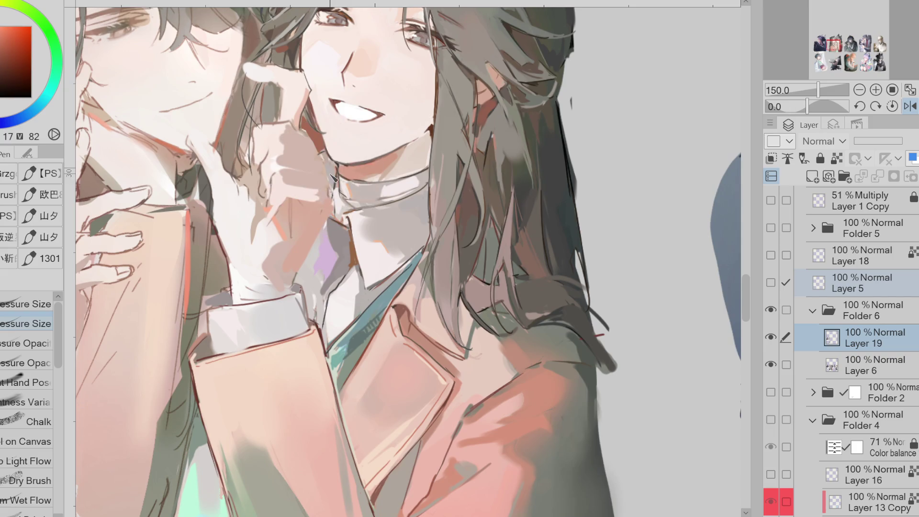
left_click(7, 120)
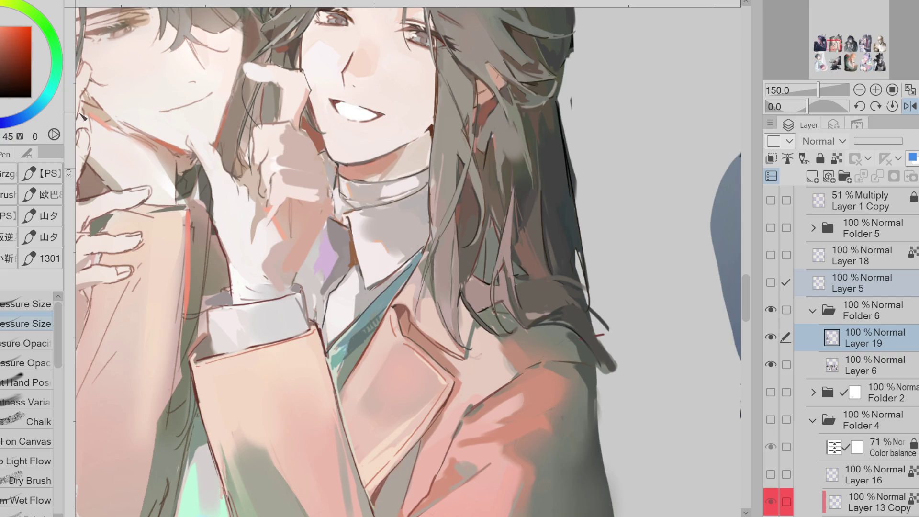
left_click(428, 132, "alt")
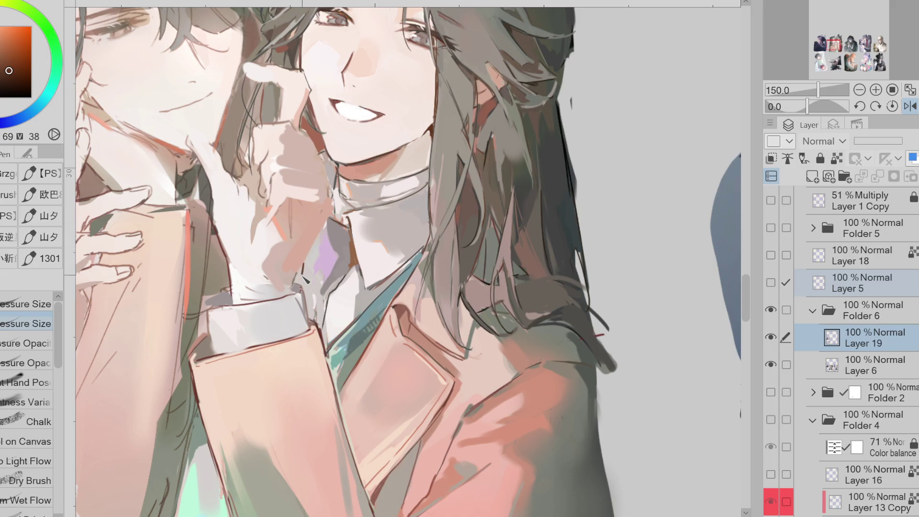
left_click(322, 283, "alt")
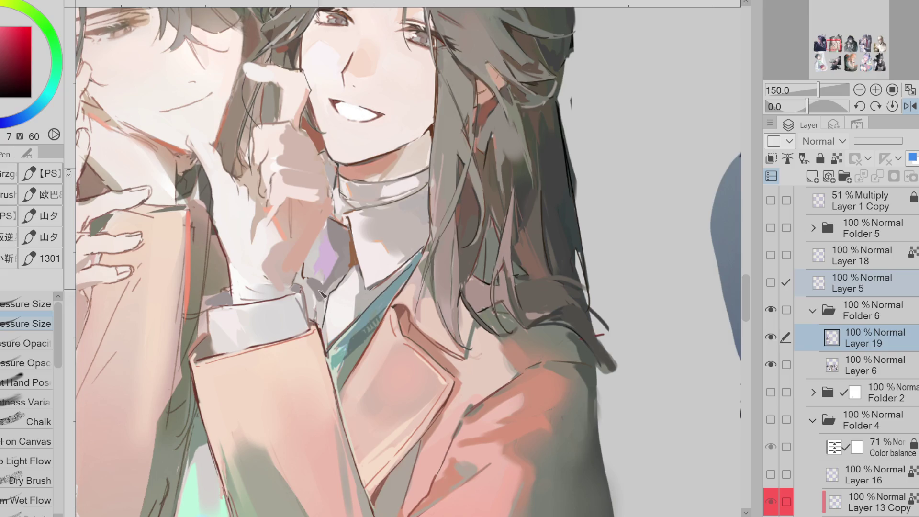
left_click_drag(320, 292, 325, 300)
Step: Lasso-fill the shadow under the white collar darker in two passes
key("g")
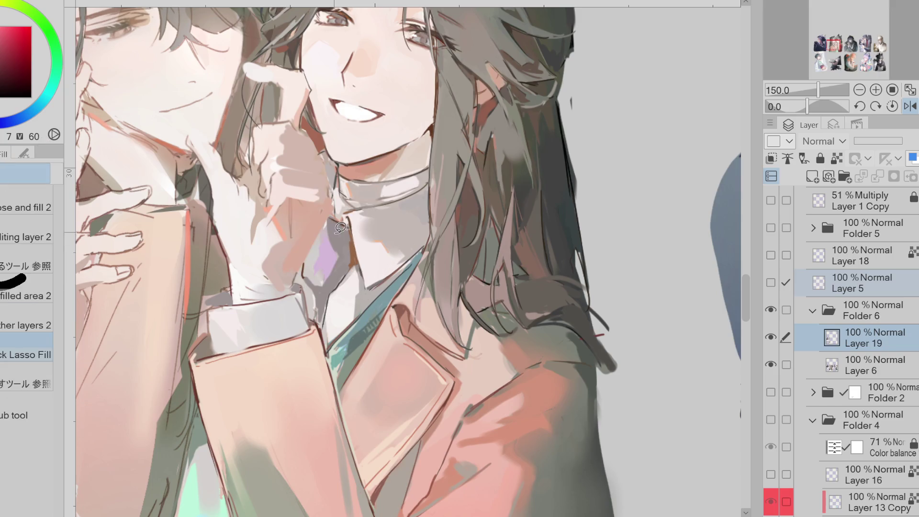
mouse_move(352, 246)
left_mouse_down()
mouse_move(318, 273)
mouse_move(335, 261)
mouse_move(326, 315)
mouse_move(313, 293)
left_mouse_up()
mouse_move(330, 259)
left_mouse_down()
mouse_move(318, 286)
mouse_move(335, 246)
left_mouse_up()
scroll(422, 173, "down", 2)
Step: Unflip the view and lasso-fill a muted olive strip along the sleeve
left_click(277, 378, "alt")
key("h")
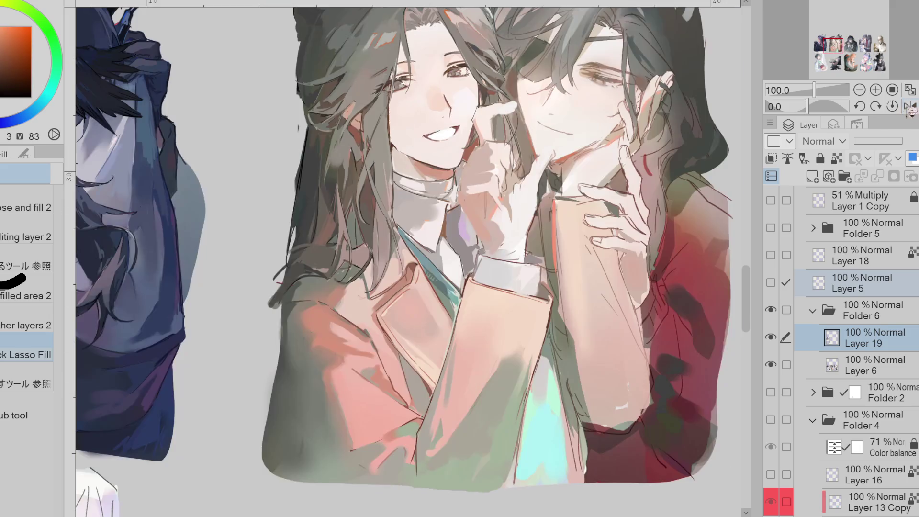
left_click(572, 400, "alt")
mouse_move(573, 400)
left_mouse_down()
mouse_move(588, 486)
mouse_move(563, 320)
mouse_move(560, 345)
mouse_move(562, 321)
mouse_move(575, 355)
left_mouse_up()
left_click(573, 356, "alt")
left_click(569, 234, "alt")
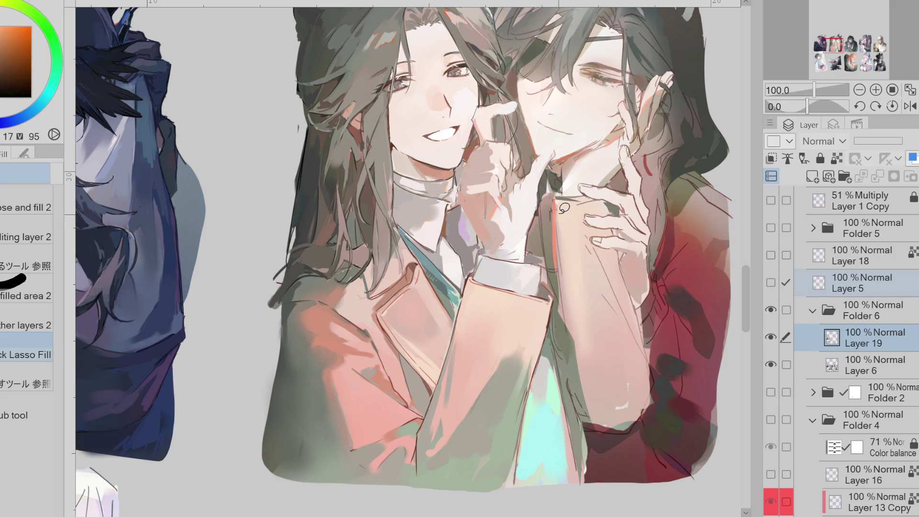
Step: Compare against the sketch lines and sample darker and lighter oranges near the wrist
left_click(770, 283)
left_click(771, 283)
left_click(771, 283)
left_click(771, 283)
left_click(771, 283)
left_click(770, 283)
key("p")
left_click(476, 240, "alt")
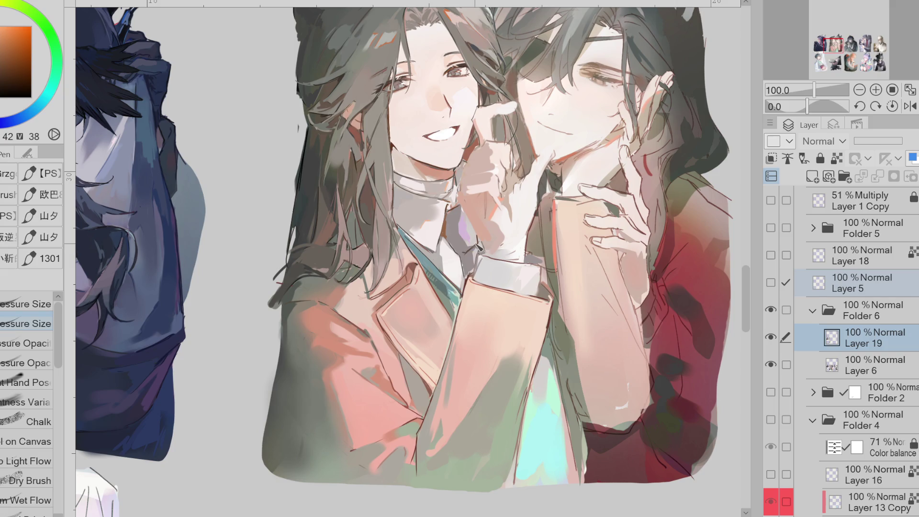
left_click(543, 248, "alt")
left_click(771, 283)
left_click(771, 283)
Step: Try a dark line across the sleeve near the hand, undo it, and resample sleeve colours
left_click(477, 146, "alt")
left_click_drag(584, 200, 542, 206)
key("ctrl+z")
left_click(584, 202, "alt")
left_click(568, 203, "alt")
left_click(551, 200, "alt")
left_click(549, 223, "alt")
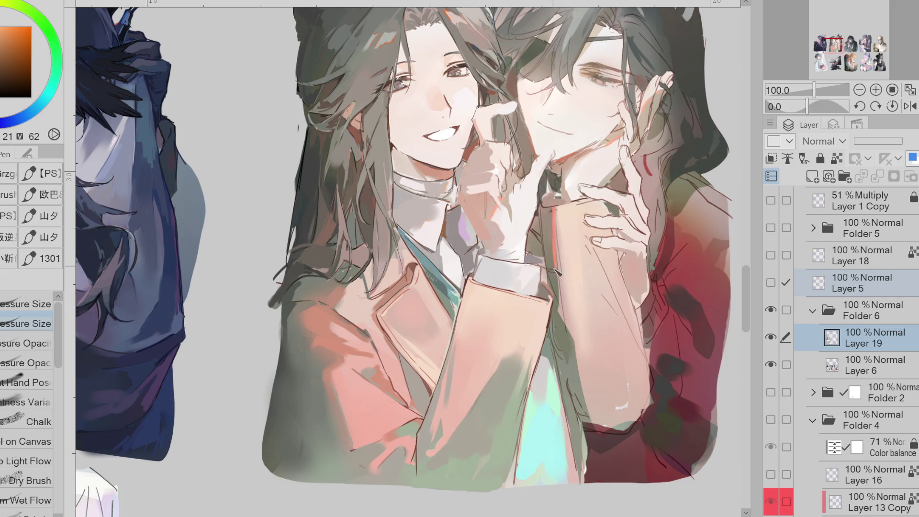
Step: Sample red, olive and yellow tones down the sleeve
left_click(550, 282, "alt")
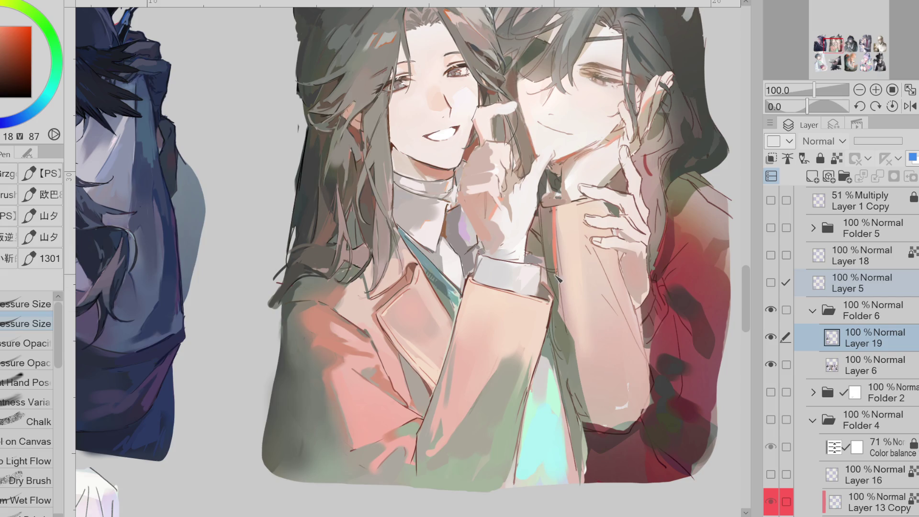
left_click(568, 330, "alt")
left_click(572, 354, "alt")
left_click(585, 411, "alt")
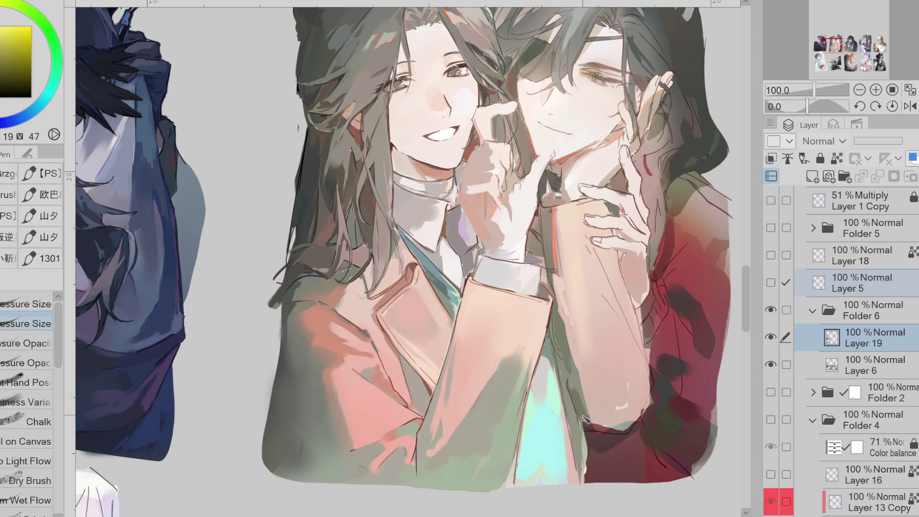
left_click(650, 382, "alt")
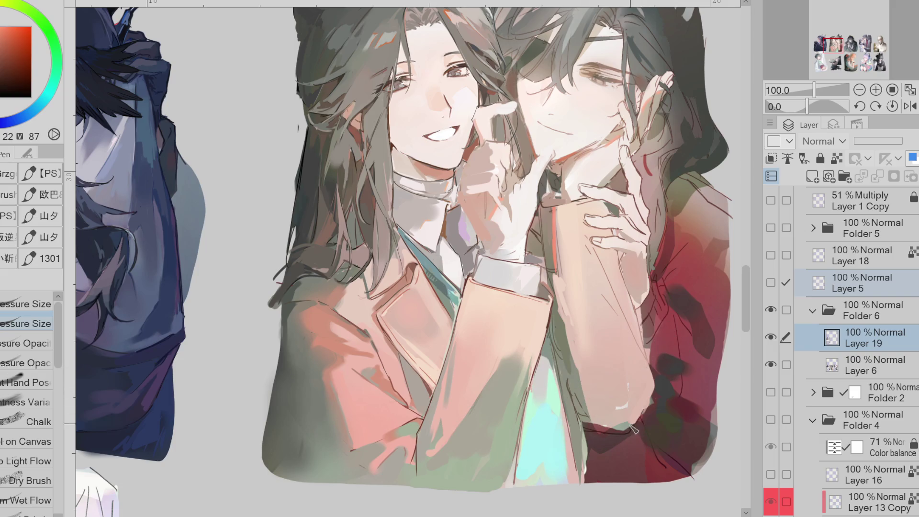
left_click(580, 398, "alt")
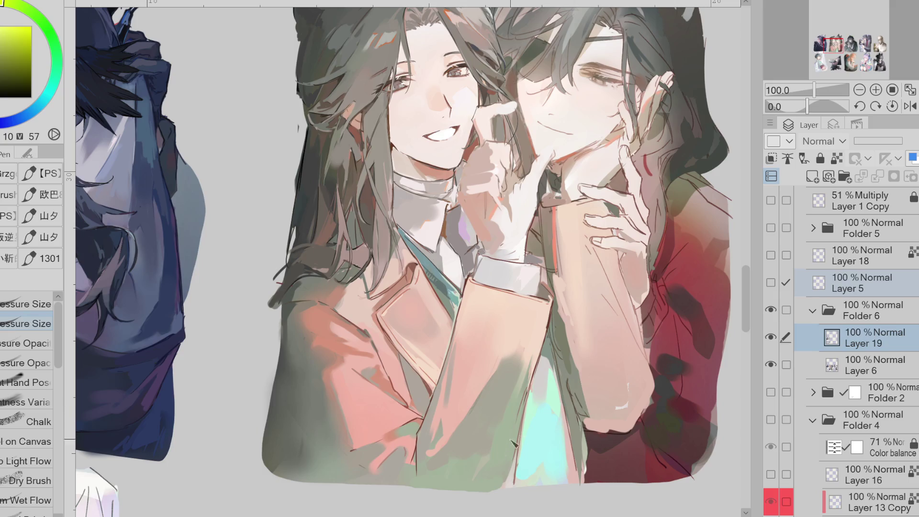
left_click(497, 458, "alt")
Step: Pick orange, pale skin and deeper red-orange tones from the painting
key("g")
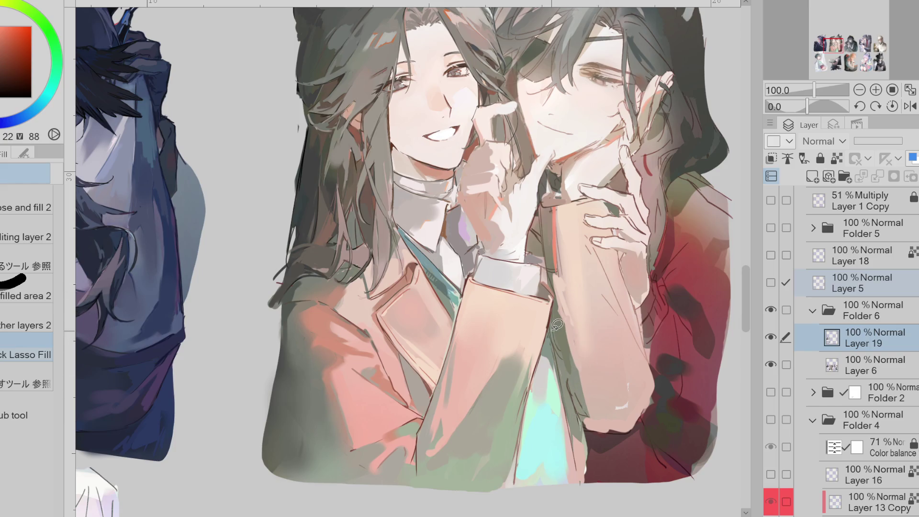
left_click(571, 301, "alt")
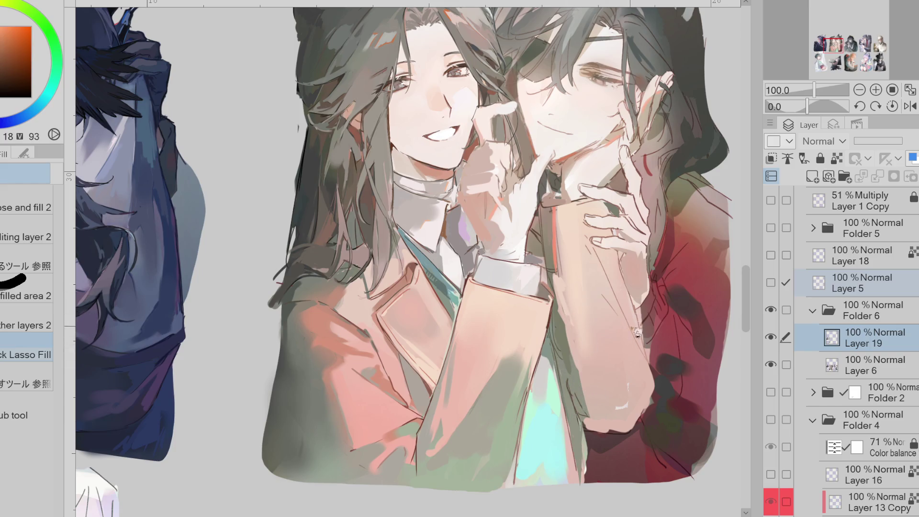
left_click(555, 213, "alt")
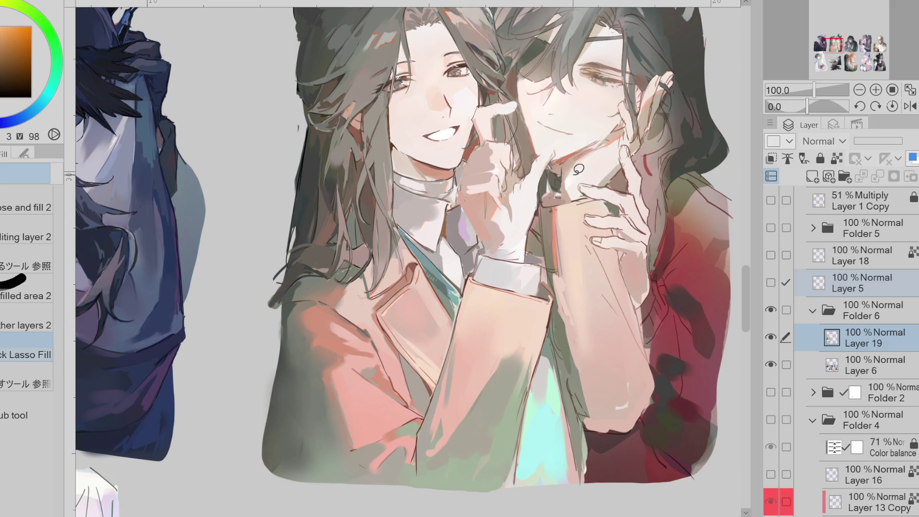
left_click(574, 168, "alt")
left_click(572, 158, "alt")
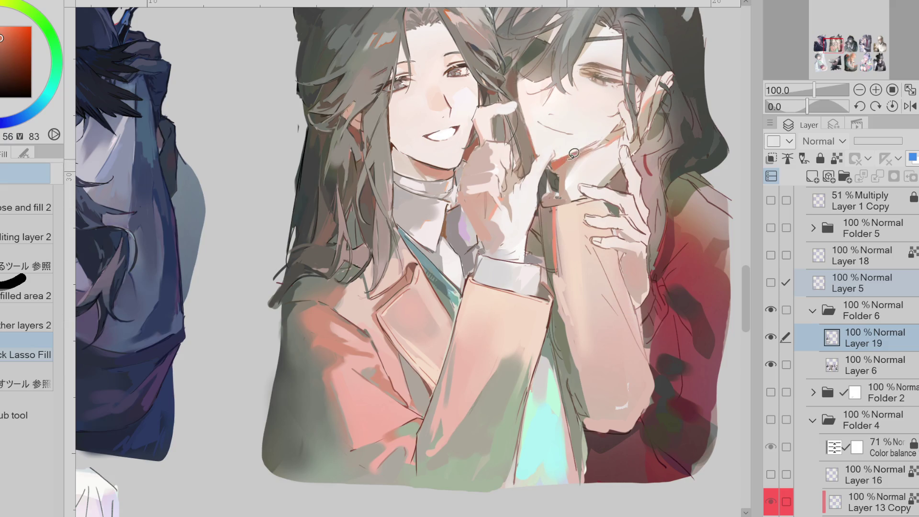
key("p")
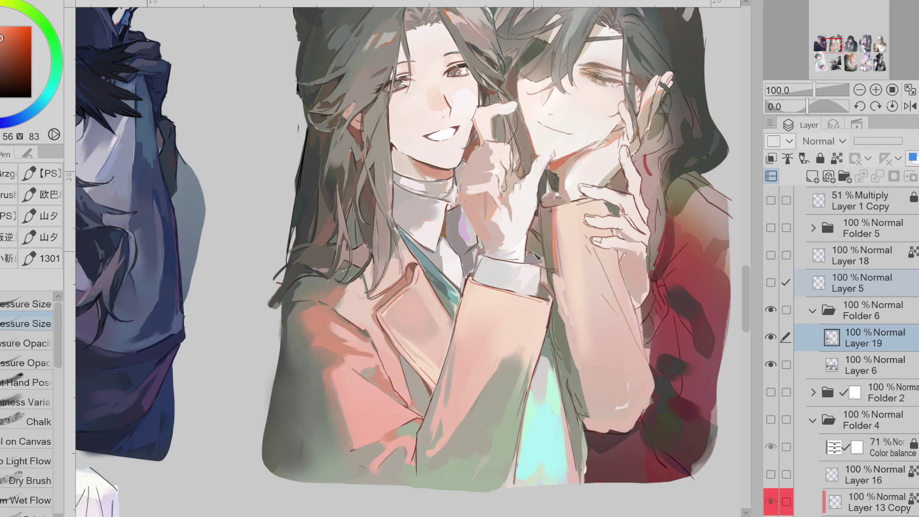
Step: Paint darker grey shading down the tie with the pen, using greys sampled nearby
left_click(539, 268, "alt")
left_click(460, 247, "alt")
left_click(459, 250, "alt")
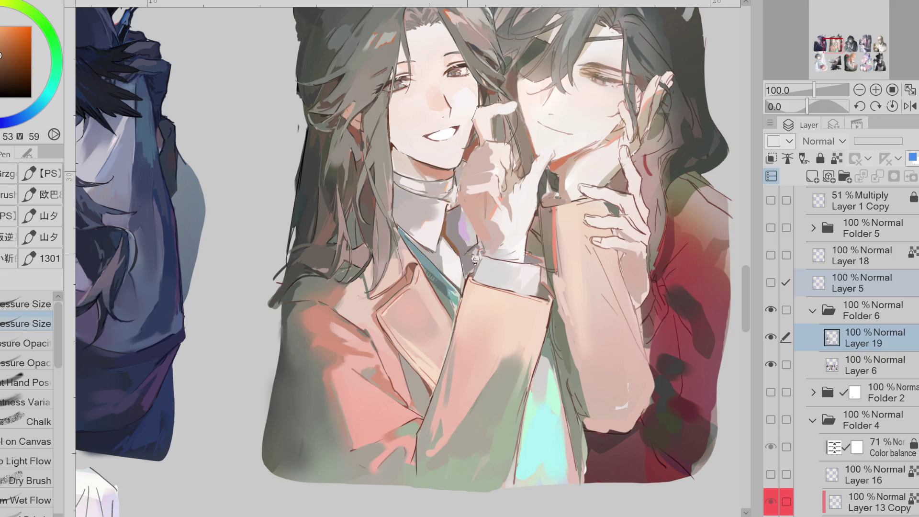
left_click(461, 245, "alt")
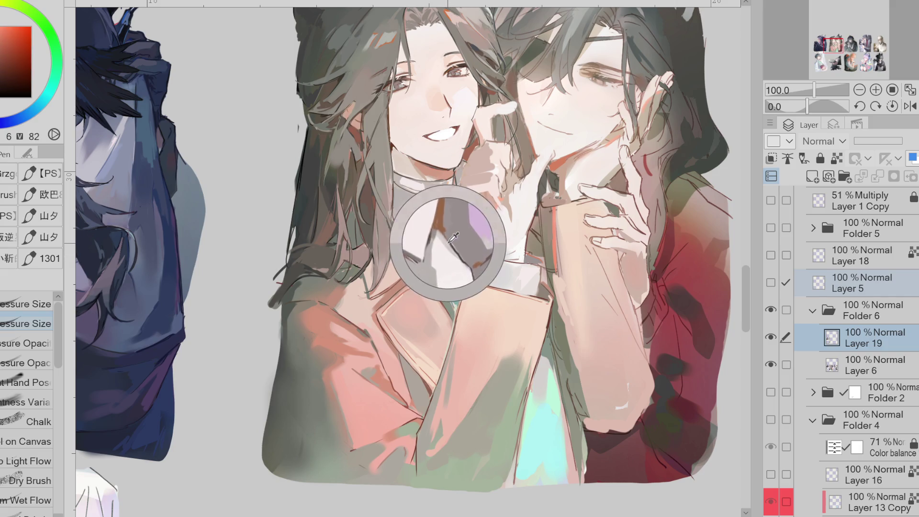
mouse_move(461, 246)
left_mouse_down()
mouse_move(443, 254)
mouse_move(441, 244)
mouse_move(450, 264)
mouse_move(476, 275)
mouse_move(455, 259)
mouse_move(443, 270)
mouse_move(471, 251)
left_mouse_up()
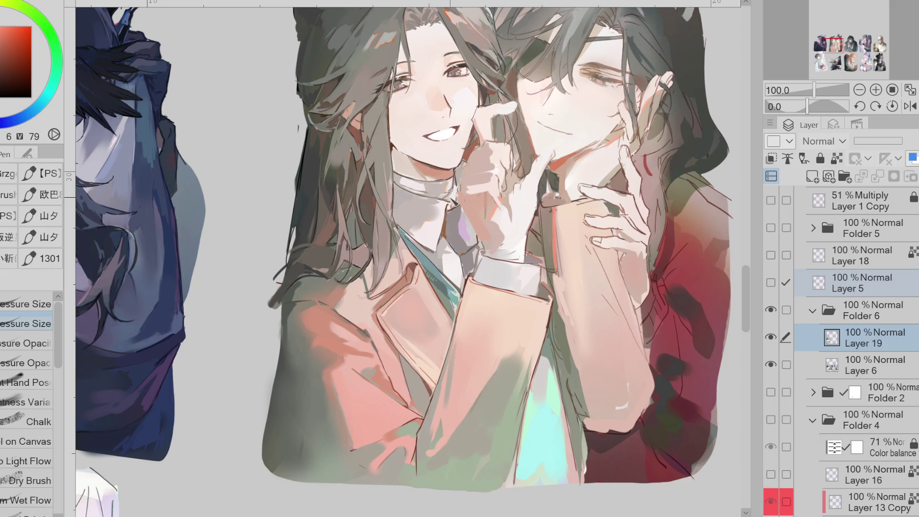
left_click(444, 225, "alt")
Step: Lasso-fill a thin white sliver along the left character's collar edge
key("g")
left_click(477, 186, "alt")
scroll(447, 199, "up", 1)
mouse_move(448, 199)
left_mouse_down()
mouse_move(395, 192)
mouse_move(446, 205)
left_mouse_up()
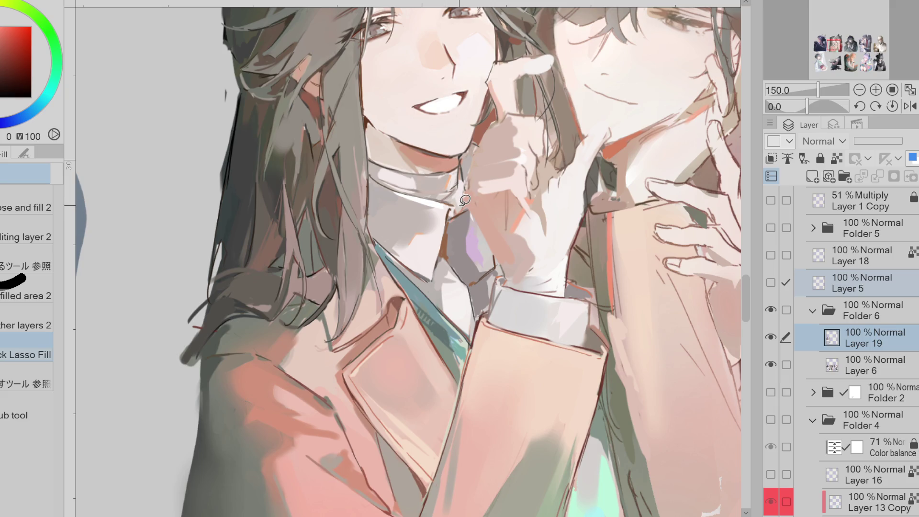
Step: Return to the pen and sample dark hair, orange-brown and yellow-ochre tones near the collar
left_click(460, 200, "alt")
key("p")
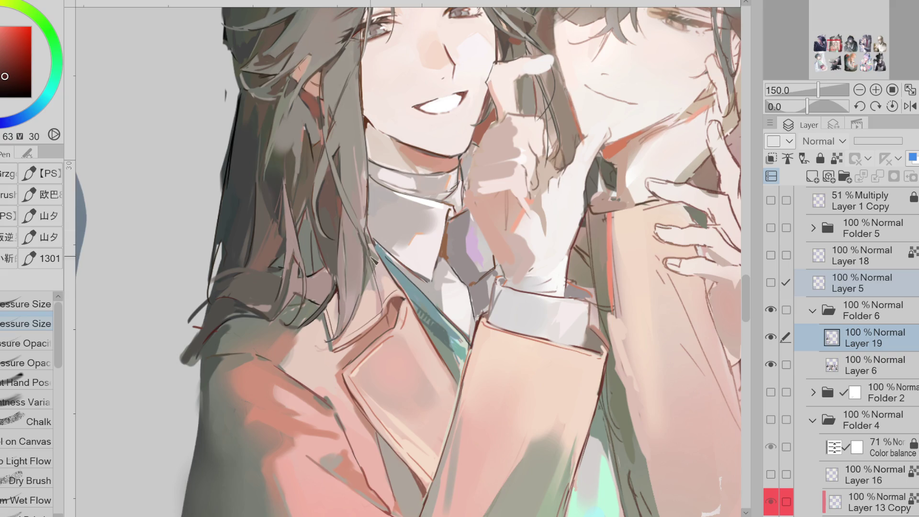
left_click(366, 236, "alt")
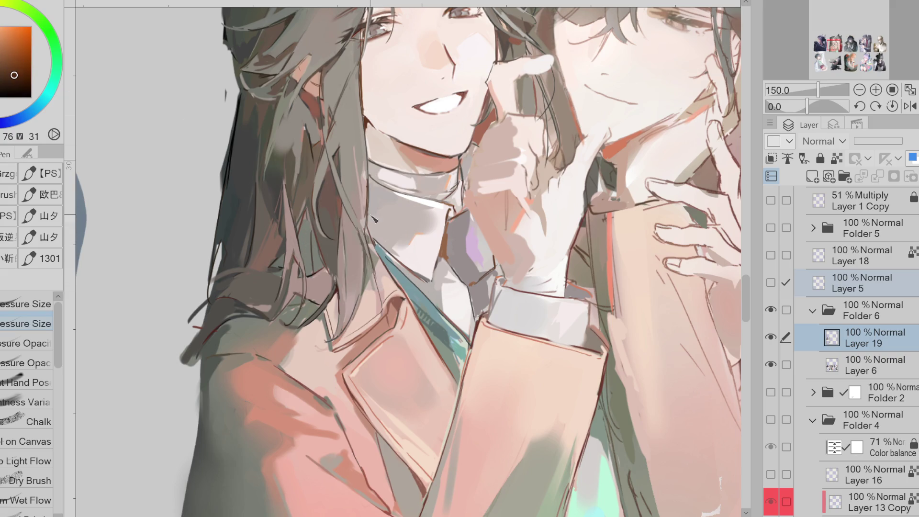
left_click(374, 246, "alt")
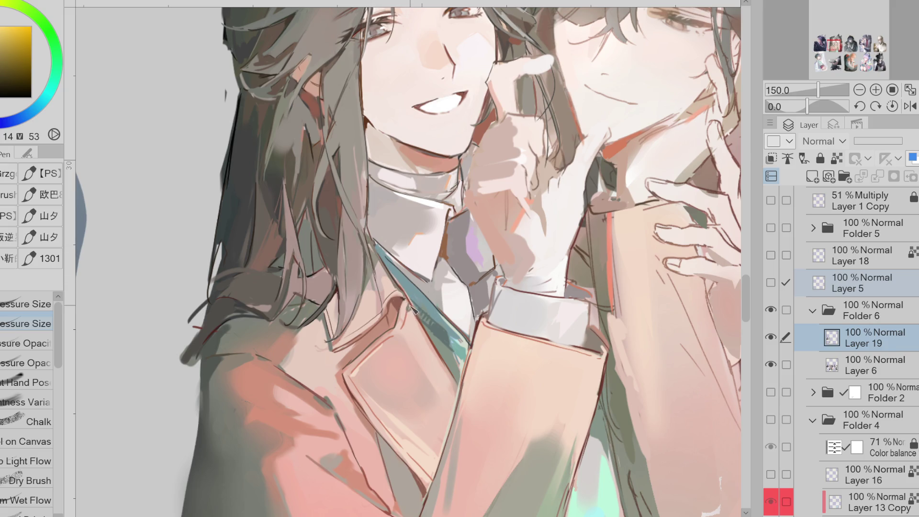
scroll(417, 318, "down", 1)
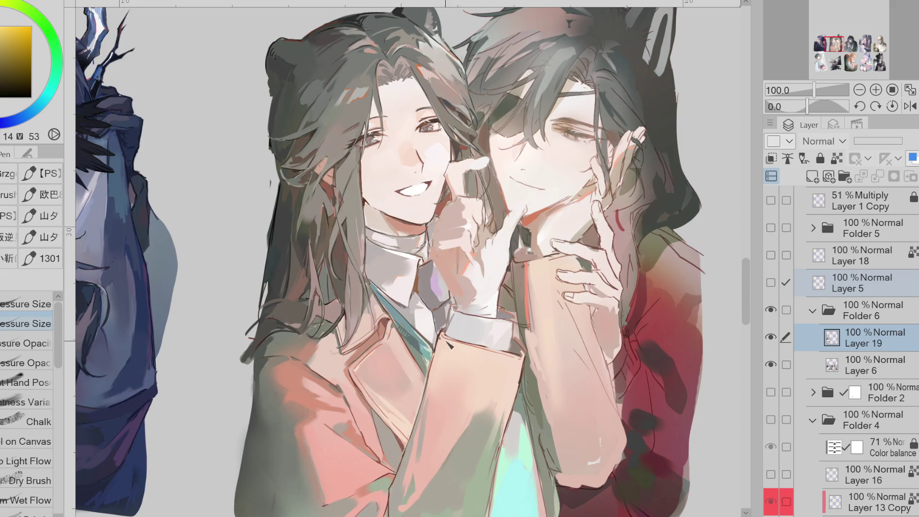
Step: Paint the grey tie shading further down beside the cuff, then hide Layer 19 to compare
left_click_drag(440, 316, 438, 320)
scroll(472, 146, "down", 3)
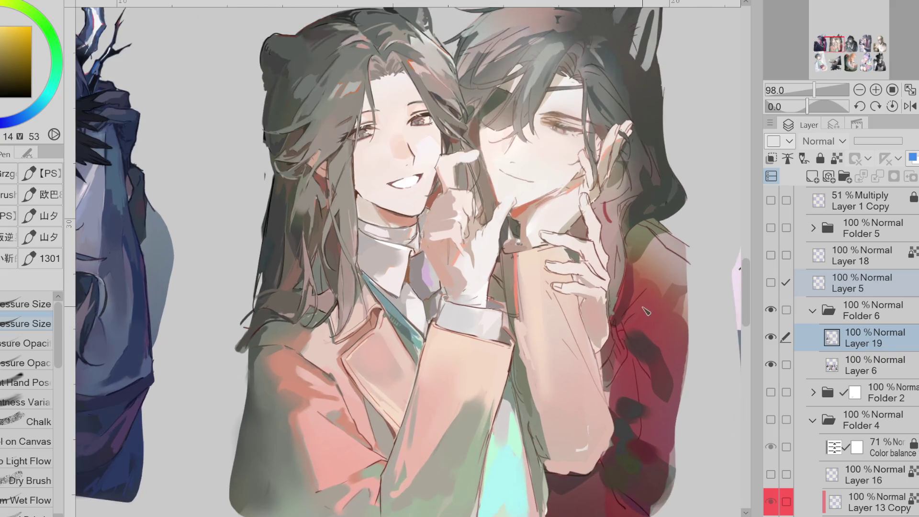
scroll(483, 172, "up", 3)
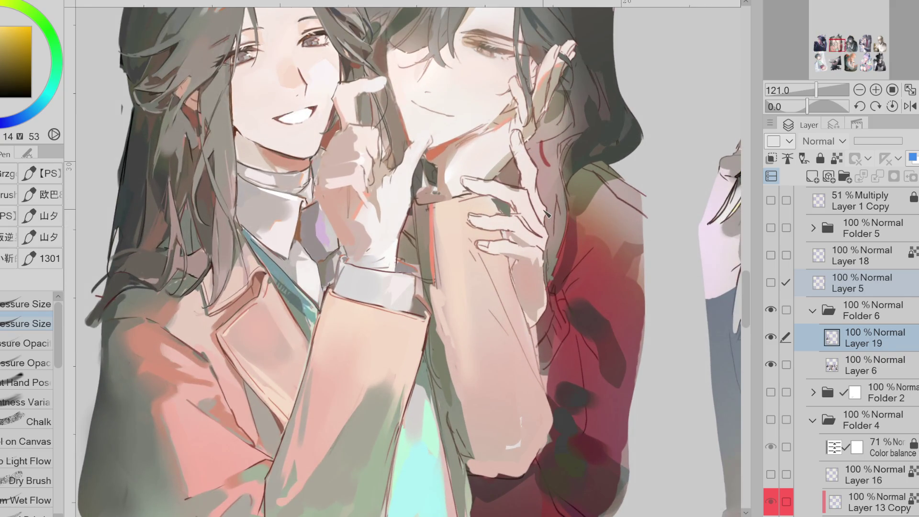
left_click(771, 338)
Step: Toggle Layer 19 to compare, then show and select Layer 5 and clear its old sketch
left_click(771, 337)
left_click(771, 338)
left_click(771, 337)
left_click(771, 283)
left_click(824, 286)
scroll(402, 141, "down", 1)
key("Delete")
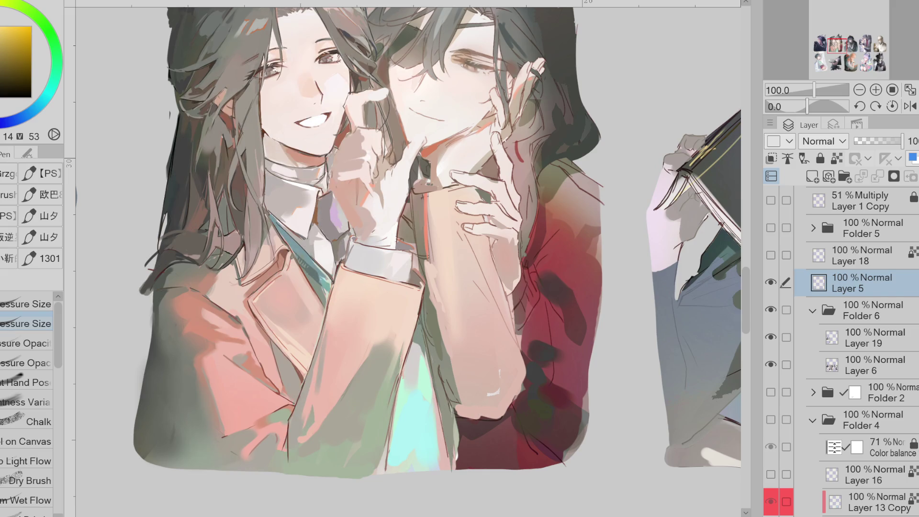
Step: Sketch a line under the chin and outlines of the central hand and forearm
left_click_drag(365, 156, 431, 158)
key("ctrl+z")
left_click_drag(365, 156, 431, 158)
left_click_drag(412, 197, 424, 280)
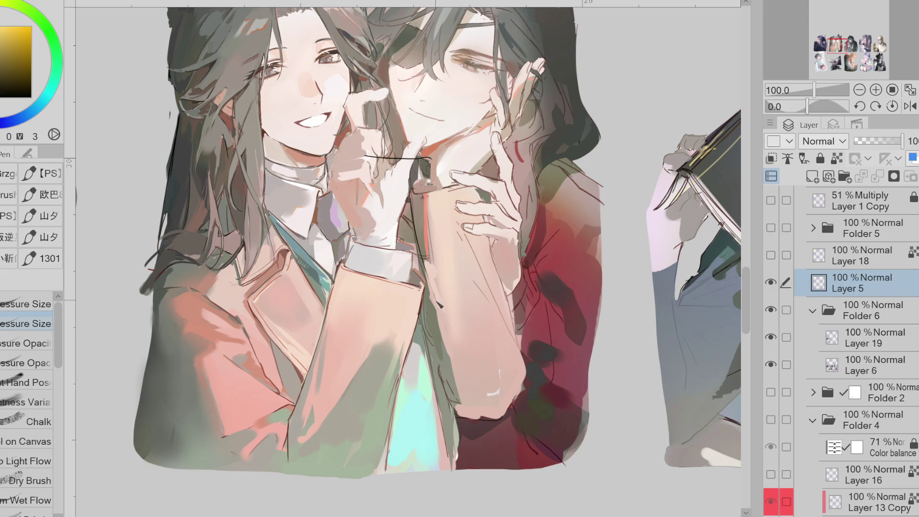
mouse_move(427, 232)
left_mouse_down()
mouse_move(440, 392)
mouse_move(464, 419)
left_mouse_up()
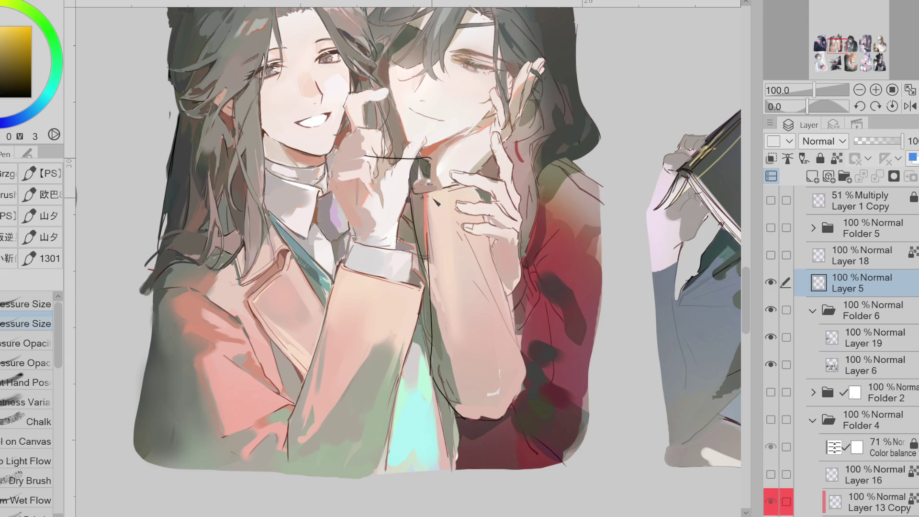
left_click_drag(483, 198, 514, 330)
left_click_drag(506, 290, 532, 359)
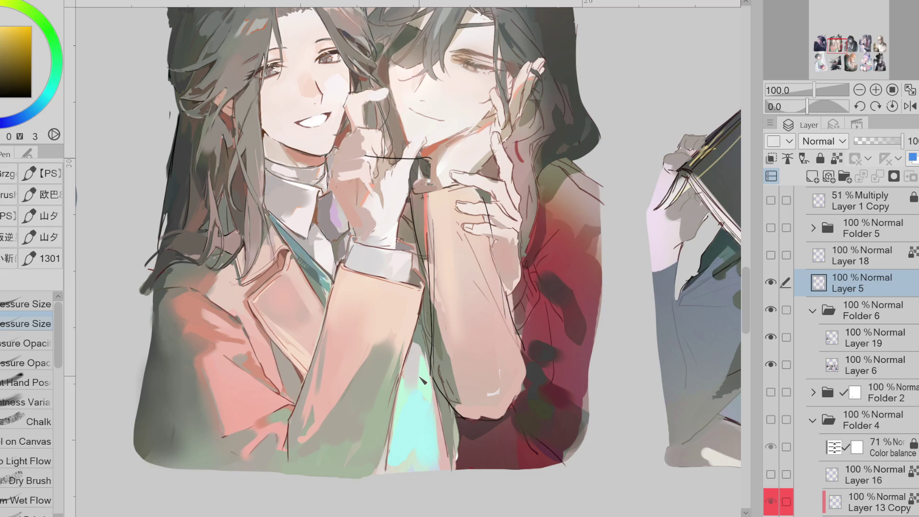
left_click(872, 338)
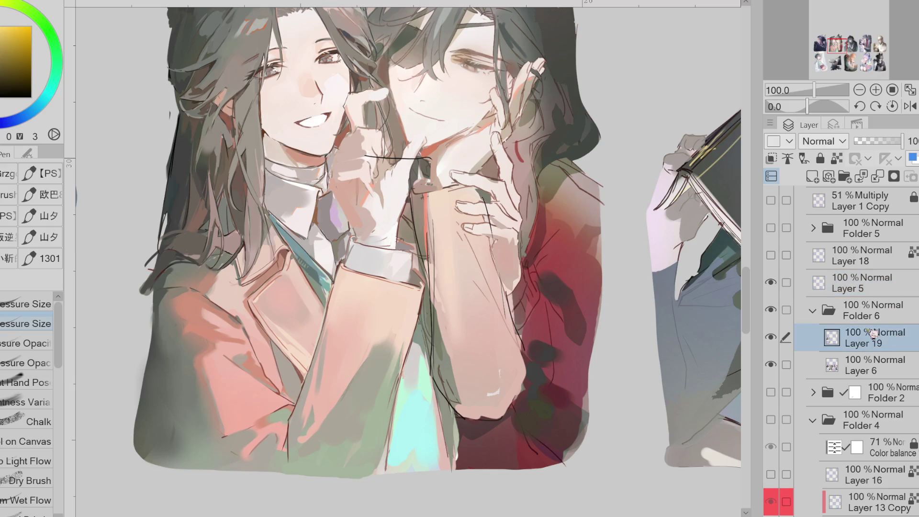
Step: Paint skin tone over the forearm on Layer 19 and round off the elbow
left_click(464, 338, "alt")
left_click_drag(450, 387, 455, 405)
left_click(474, 381, "alt")
mouse_move(443, 335)
left_mouse_down()
mouse_move(456, 386)
mouse_move(491, 421)
left_mouse_up()
left_click(510, 379, "alt")
Step: Repaint the forearm's edge line and add faint darker strokes in sampled skin tones
left_click(430, 236, "alt")
left_click_drag(426, 223, 438, 326)
left_click(436, 268, "alt")
left_click_drag(431, 282, 445, 331)
left_click(447, 238, "alt")
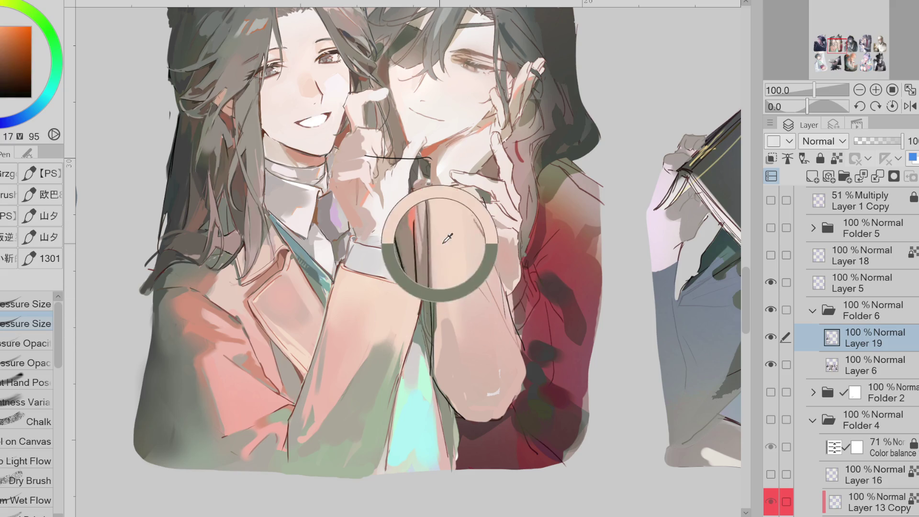
left_click(443, 331, "alt")
left_click_drag(440, 261, 450, 335)
left_click(444, 336, "alt")
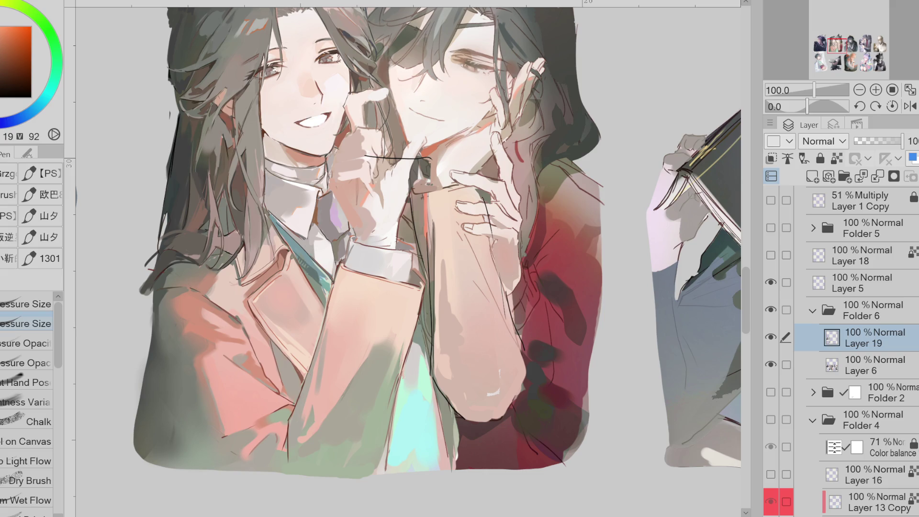
Step: Sample darker skin and orange tones around the forearm and mirror the canvas to check proportions
left_click(462, 253, "alt")
left_click(441, 291, "alt")
left_click(391, 354, "alt")
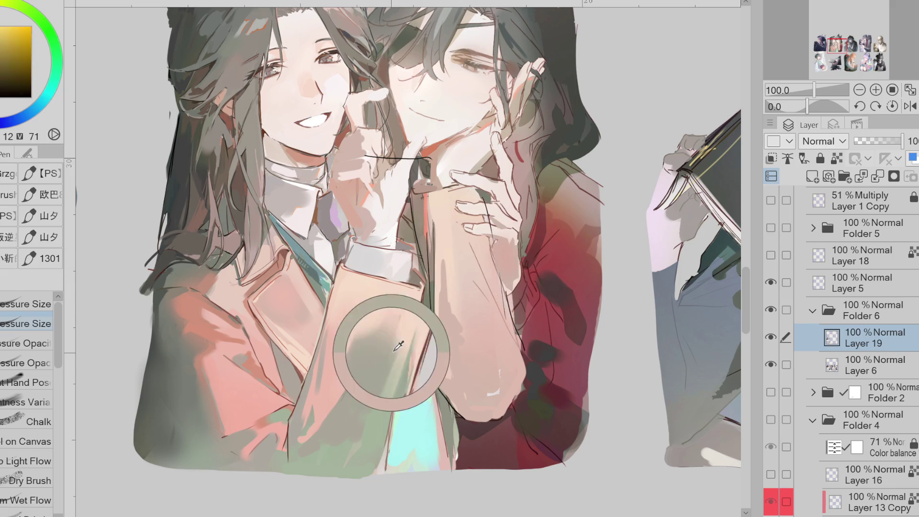
left_click(463, 377, "alt")
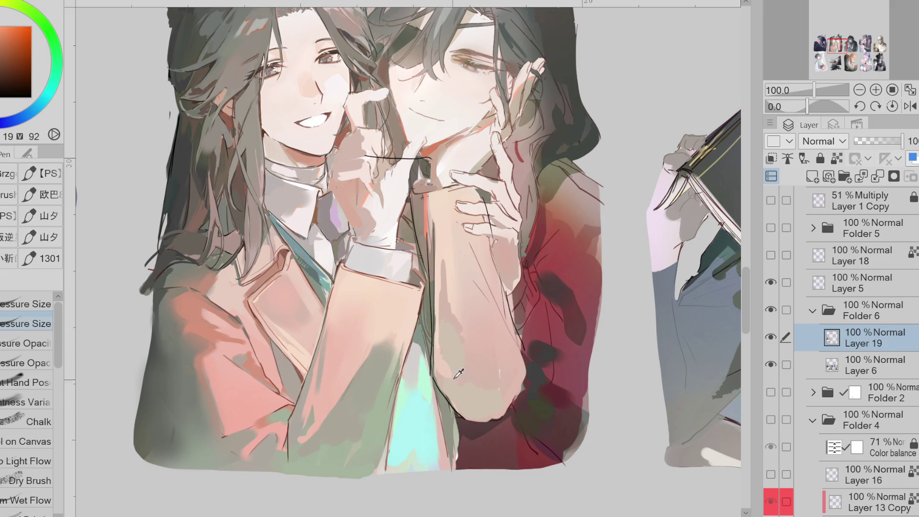
left_click(464, 377, "alt")
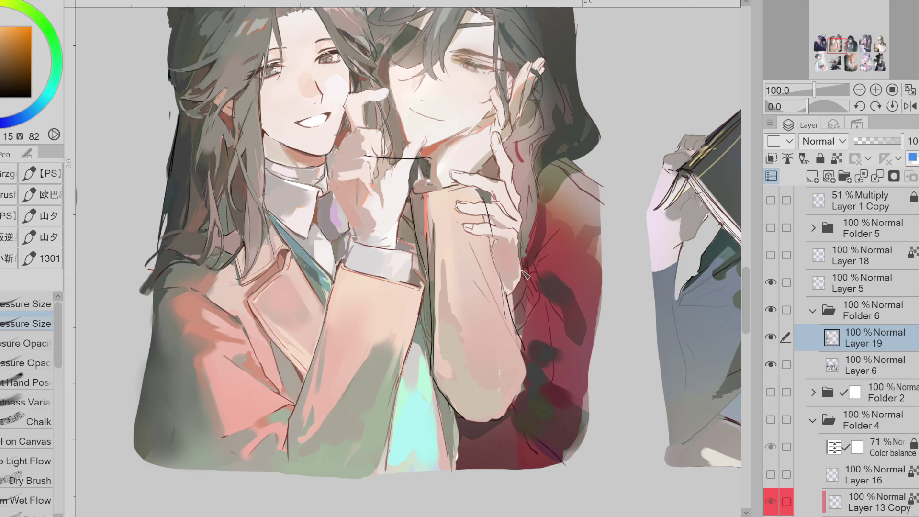
left_click(909, 108)
left_click(398, 214, "alt")
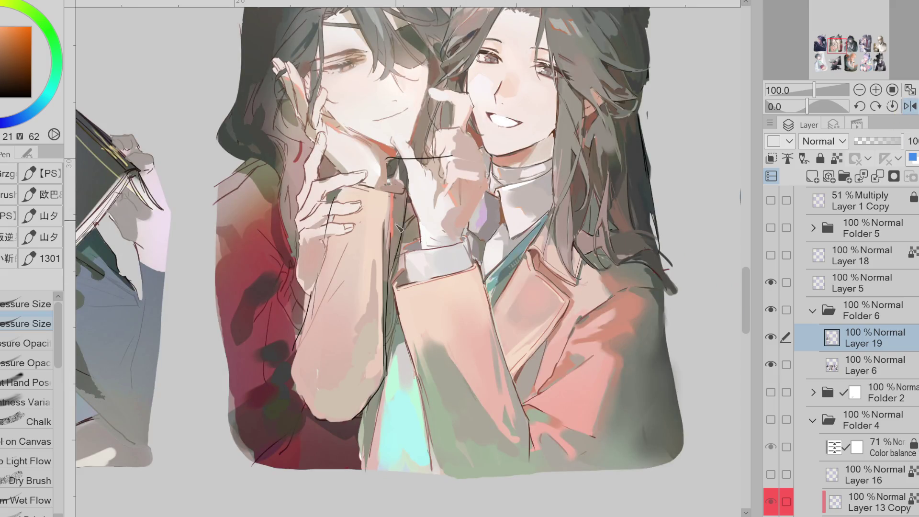
Step: Sample brown and jacket-pink tones and paint a reddish-pink stroke on the hand
left_click(401, 283, "alt")
scroll(360, 199, "up", 2)
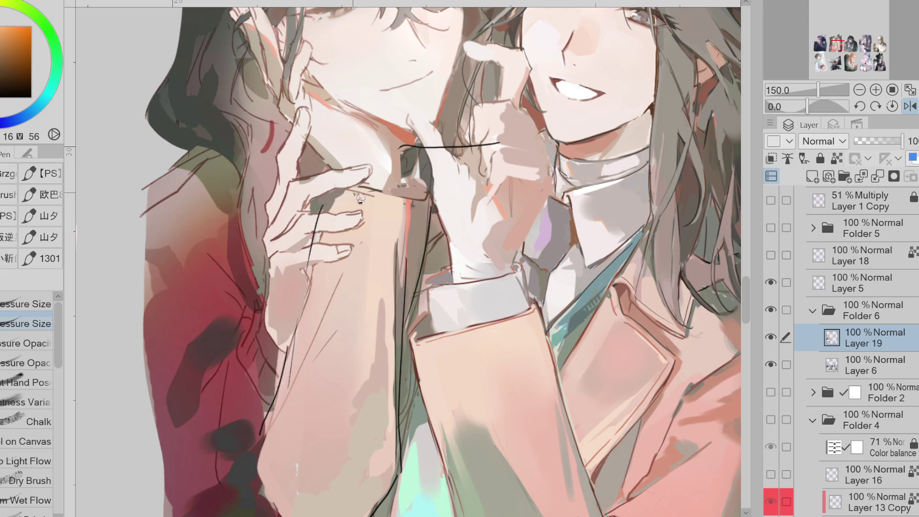
left_click(396, 191, "alt")
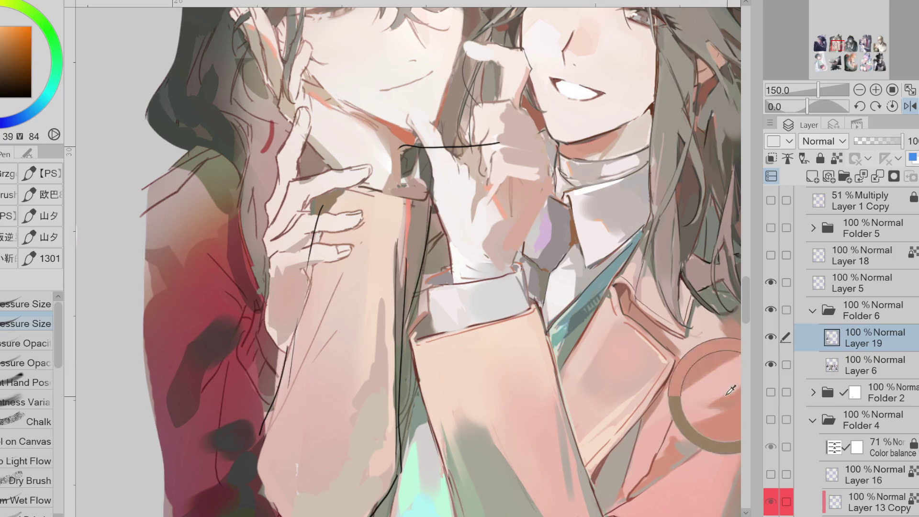
left_click(729, 400, "alt")
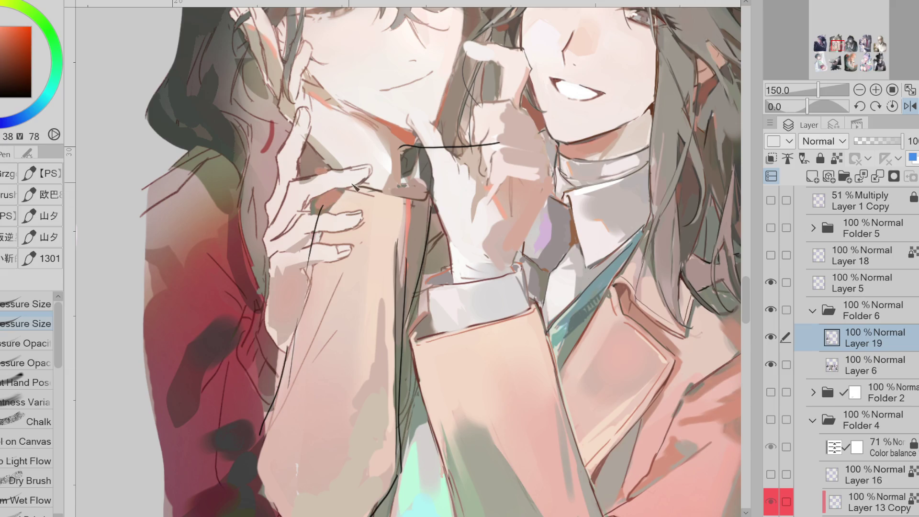
left_click_drag(381, 189, 347, 198)
Step: Hide Layer 5's sketch lines and add rosy shading strokes on the sleeve and forearm
left_click(786, 283)
left_click(771, 282)
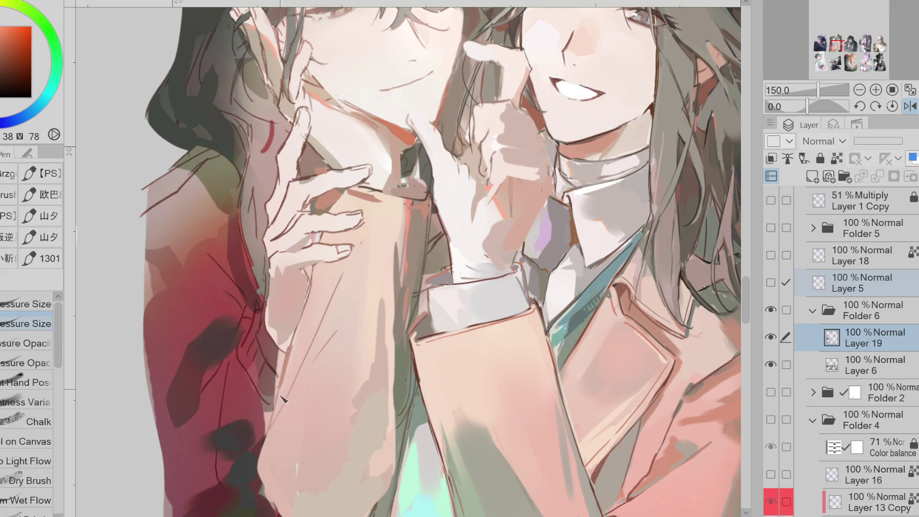
mouse_move(288, 395)
left_mouse_down()
mouse_move(286, 407)
mouse_move(288, 391)
left_mouse_up()
left_click_drag(339, 271, 335, 284)
Step: With a pressure-opacity brush, paint darker rosy shading down the forearm
left_click(349, 315, "alt")
left_click(29, 363)
left_click(329, 360, "alt")
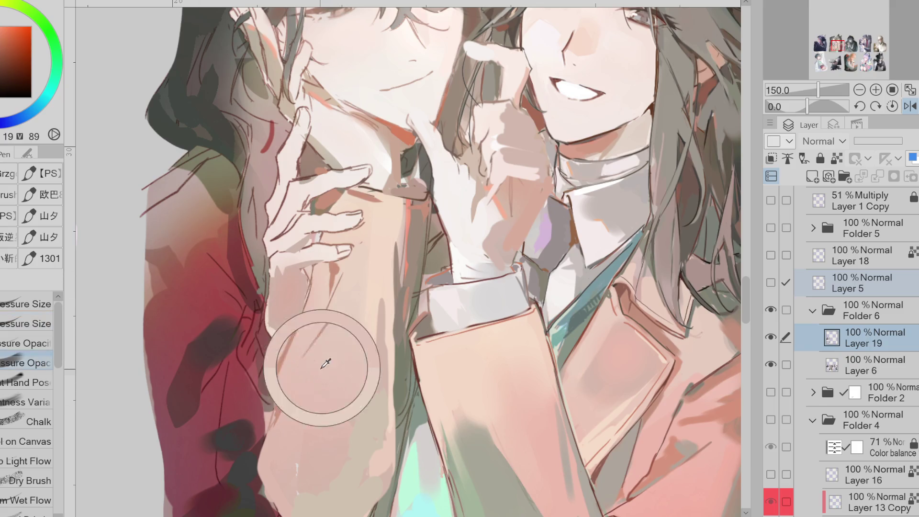
left_click(340, 290, "alt")
left_click_drag(338, 268, 311, 333)
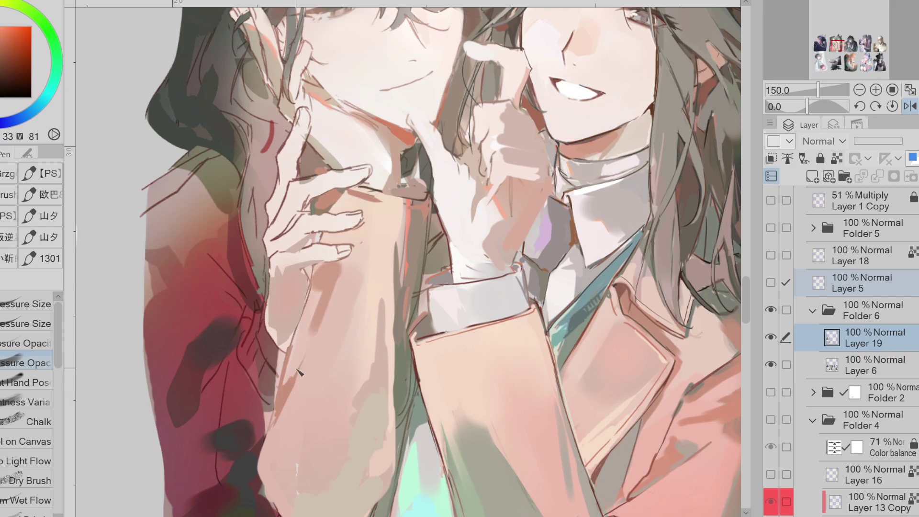
Step: Paint a greyish stroke on the sleeve and sample reddish and darker orange tones
left_click(395, 259, "alt")
left_click_drag(397, 237, 406, 306)
left_click(406, 287, "alt")
left_click(413, 274, "alt")
left_click(422, 252, "alt")
Step: Paint new skin-tone strokes across the forearm, then mirror the canvas horizontally
scroll(388, 211, "down", 1)
left_click(380, 265, "alt")
mouse_move(385, 261)
left_mouse_down()
mouse_move(371, 319)
mouse_move(383, 270)
left_mouse_up()
left_click(382, 393, "alt")
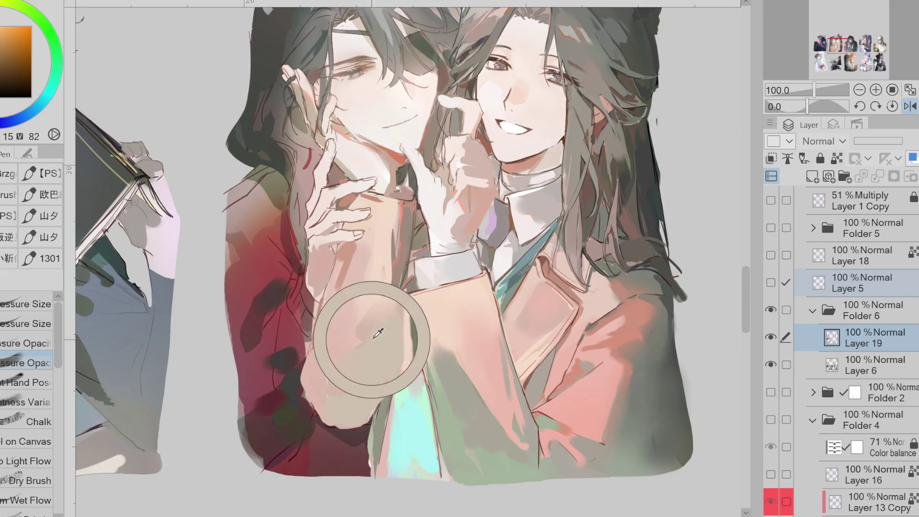
key("h")
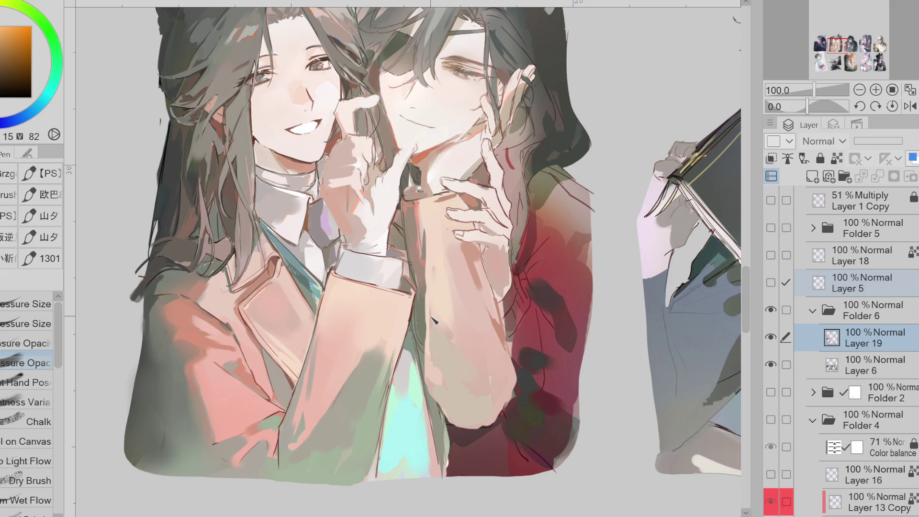
Step: Smooth the forearm shading with light skin tone and draw a bright orange line along the sleeve edge
left_click_drag(441, 309, 422, 354)
mouse_move(441, 297)
left_mouse_down()
mouse_move(462, 364)
mouse_move(433, 292)
left_mouse_up()
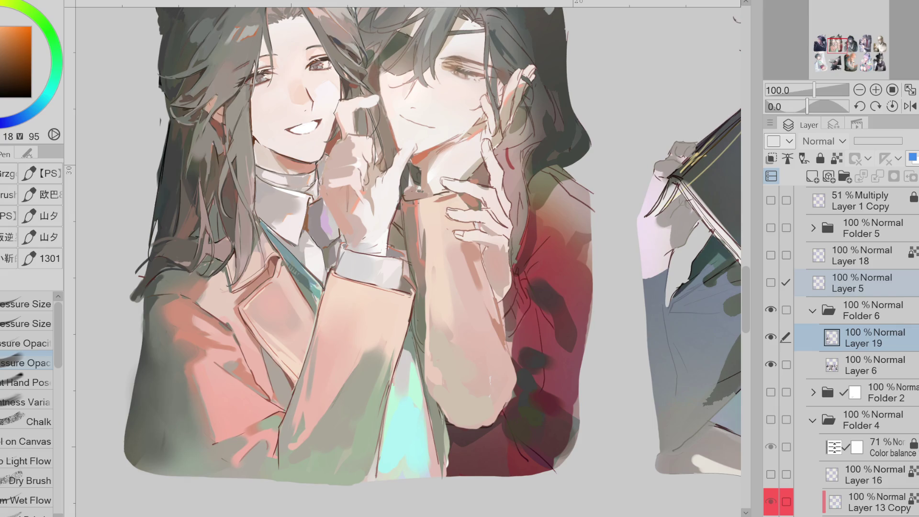
left_click(415, 234)
left_click(27, 324)
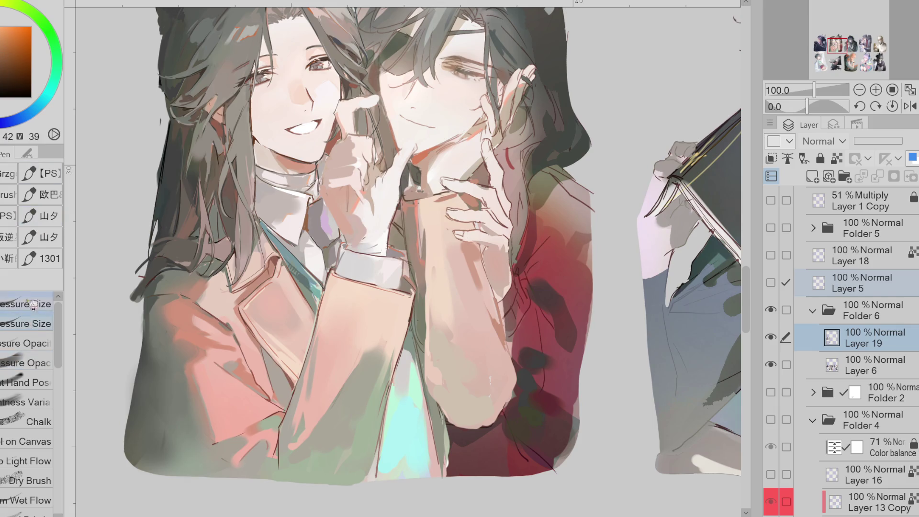
left_click(412, 208, "alt")
left_click_drag(402, 216, 406, 241)
Step: Outline the forearm's edge with a very dark line and flip the canvas back
left_click(4, 92)
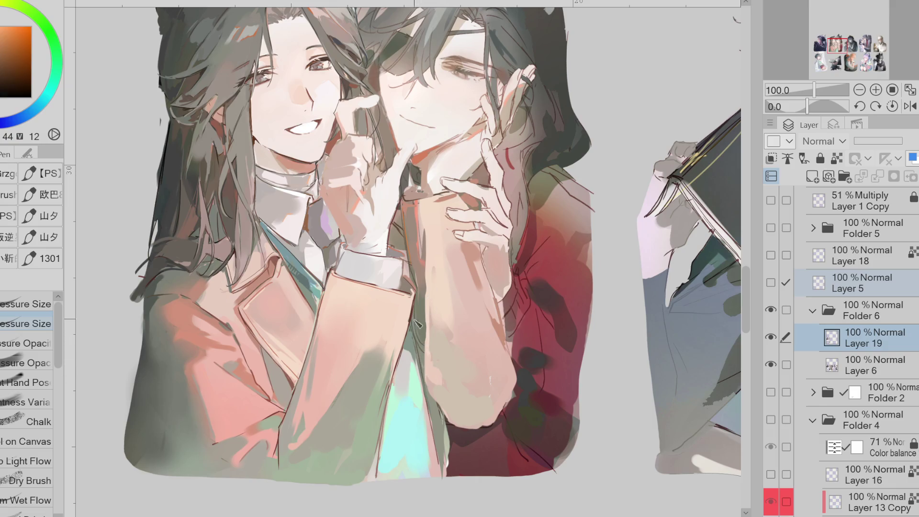
mouse_move(428, 343)
left_mouse_down()
mouse_move(430, 403)
mouse_move(463, 436)
left_mouse_up()
left_click(442, 398, "alt")
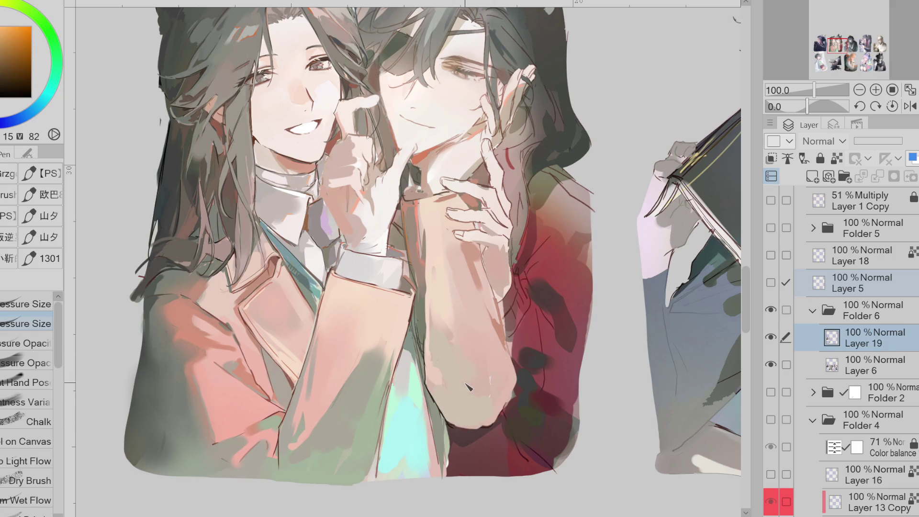
left_click(915, 107)
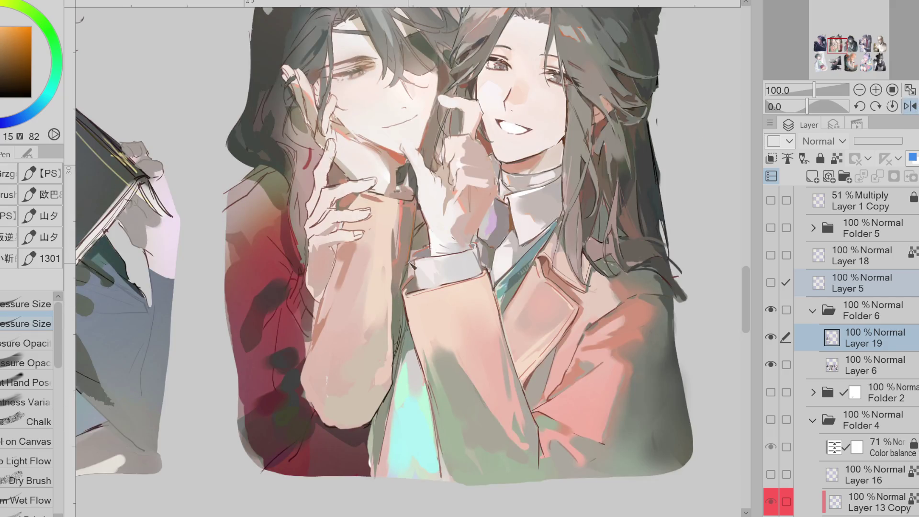
Step: Sample arm colours and lighten part of the forearm with a faint stroke
left_click(417, 239, "alt")
left_click(393, 325, "alt")
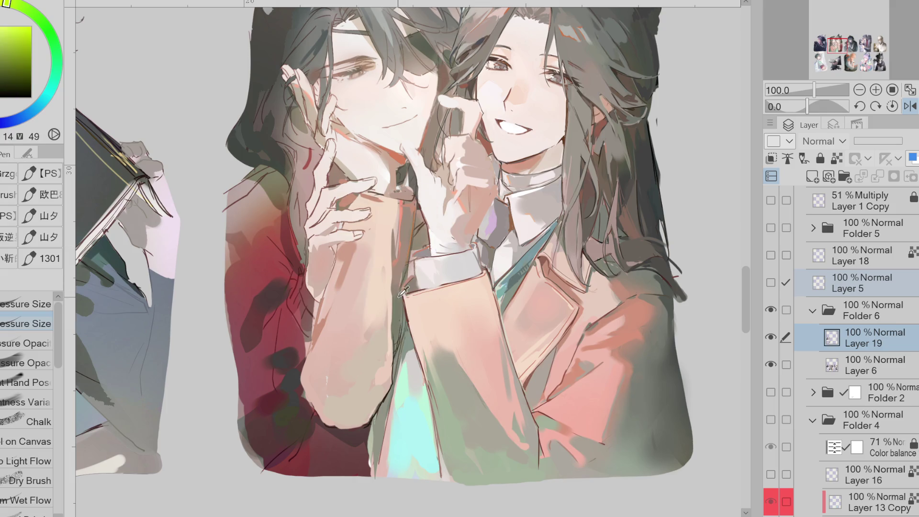
left_click(410, 262, "alt")
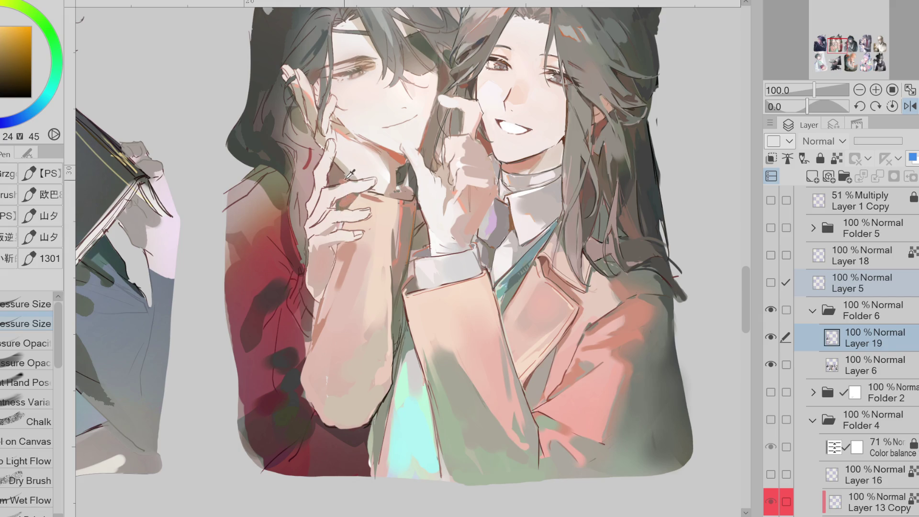
left_click_drag(311, 356, 317, 351)
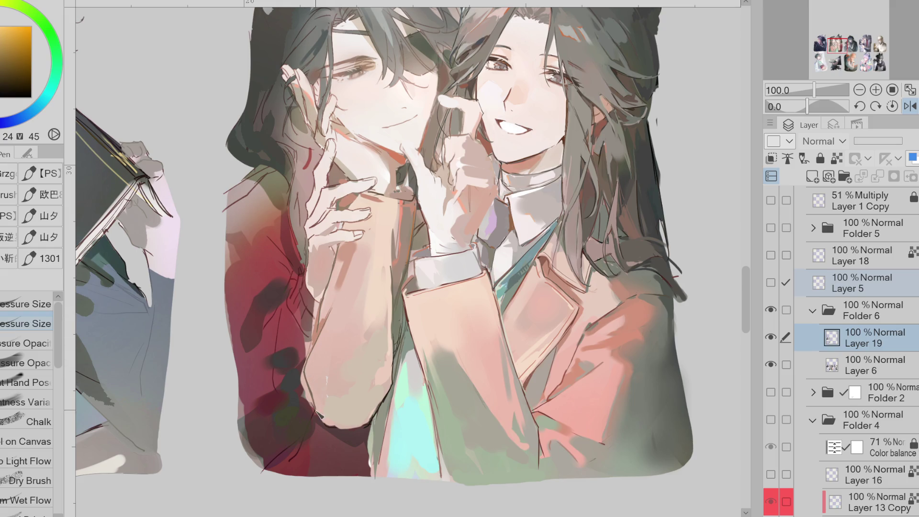
Step: Pick red and orange skin tones while switching between eraser, pen and Quick Lasso Fill
left_click(328, 396, "alt")
key("e")
left_click(301, 388, "alt")
key("p")
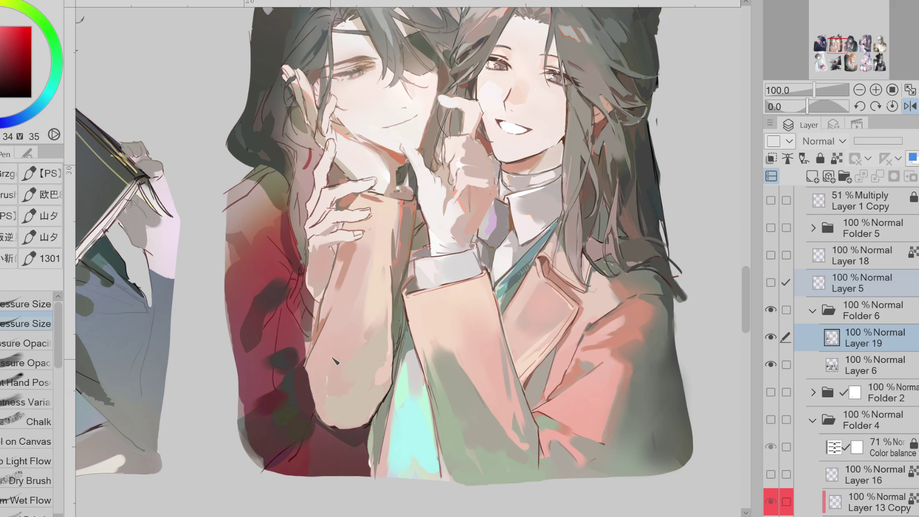
left_click(379, 409, "alt")
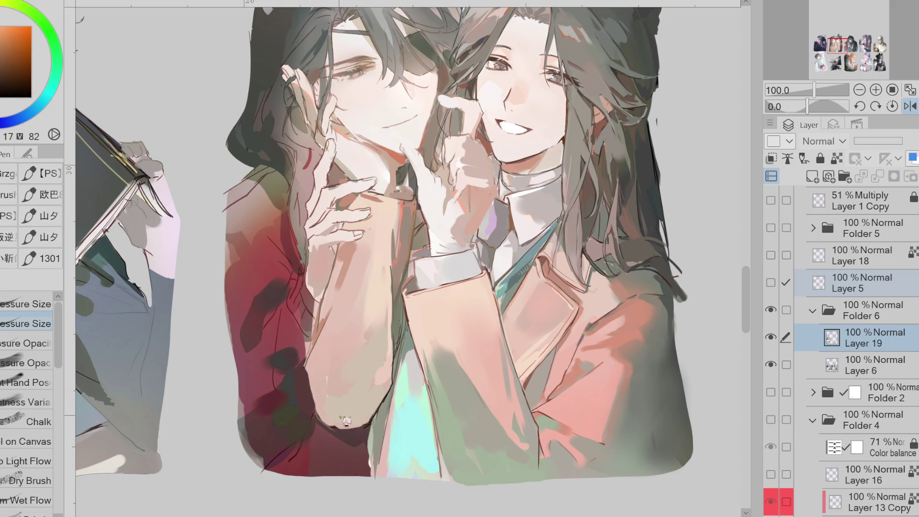
key("g")
left_click(326, 392, "alt")
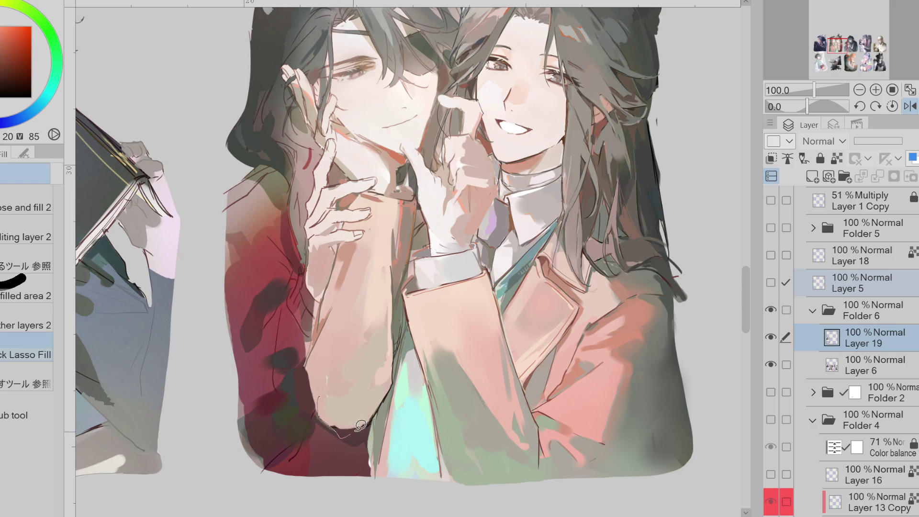
Step: Mirror the canvas and lasso-fill a grey-green patch on the lower arm
left_click(480, 423, "alt")
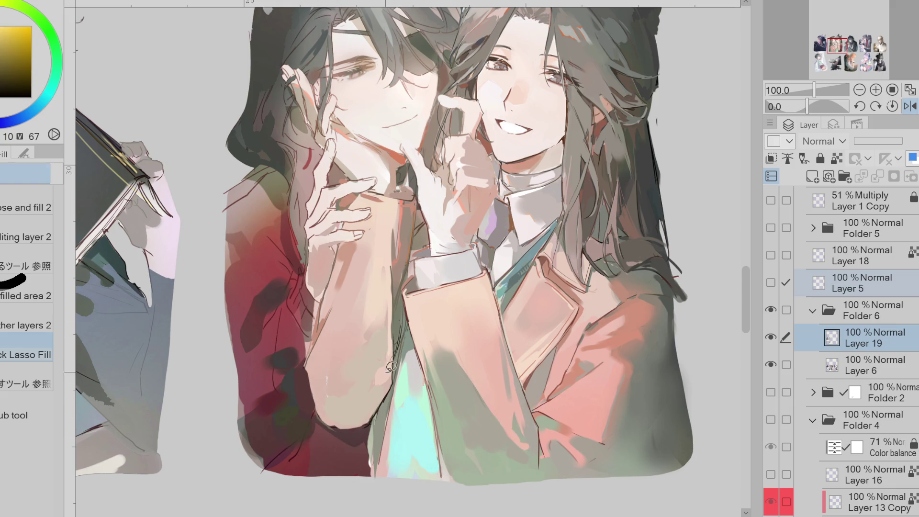
left_click(910, 106)
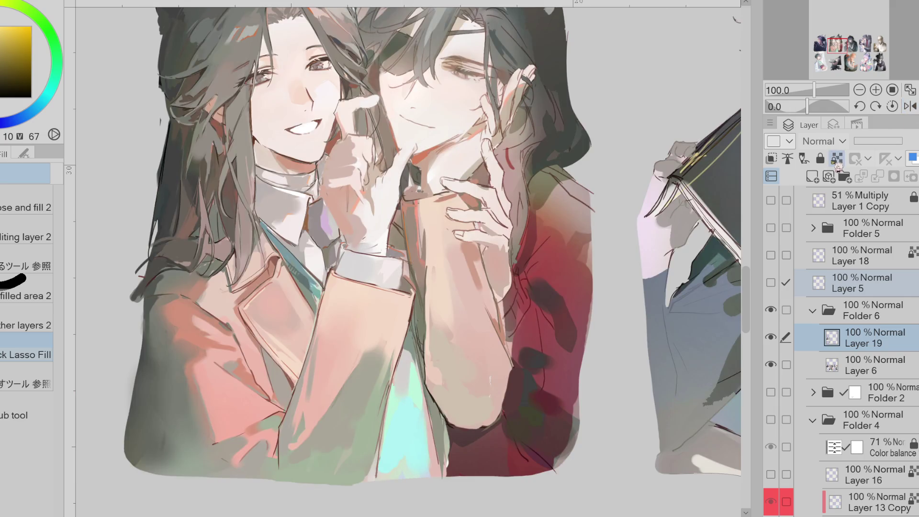
mouse_move(429, 390)
left_mouse_down()
mouse_move(447, 421)
mouse_move(443, 389)
mouse_move(472, 438)
mouse_move(438, 412)
mouse_move(446, 375)
mouse_move(450, 416)
mouse_move(464, 425)
mouse_move(469, 400)
mouse_move(482, 407)
left_mouse_up()
Step: Sample arm and sleeve tones, then return to a pressure-opacity brush
left_click(345, 402, "alt")
left_click(433, 388, "alt")
left_click(498, 325, "alt")
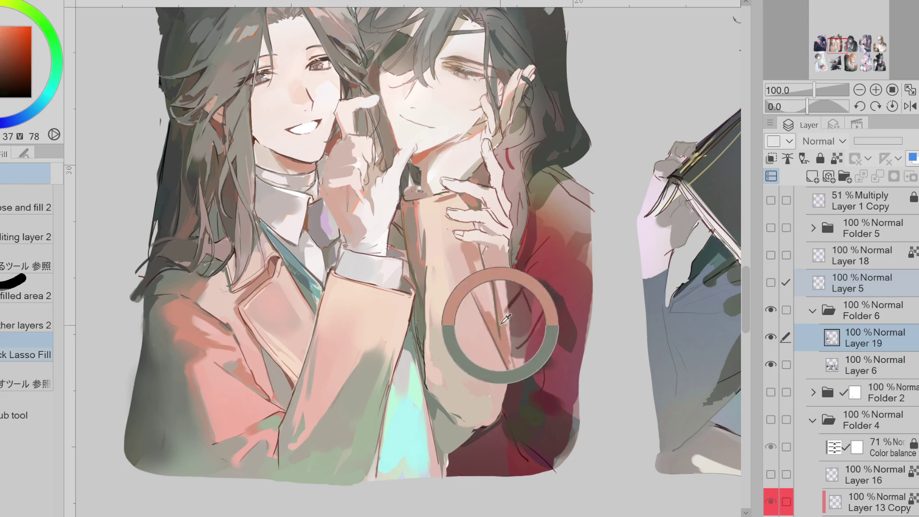
left_click(223, 448, "alt")
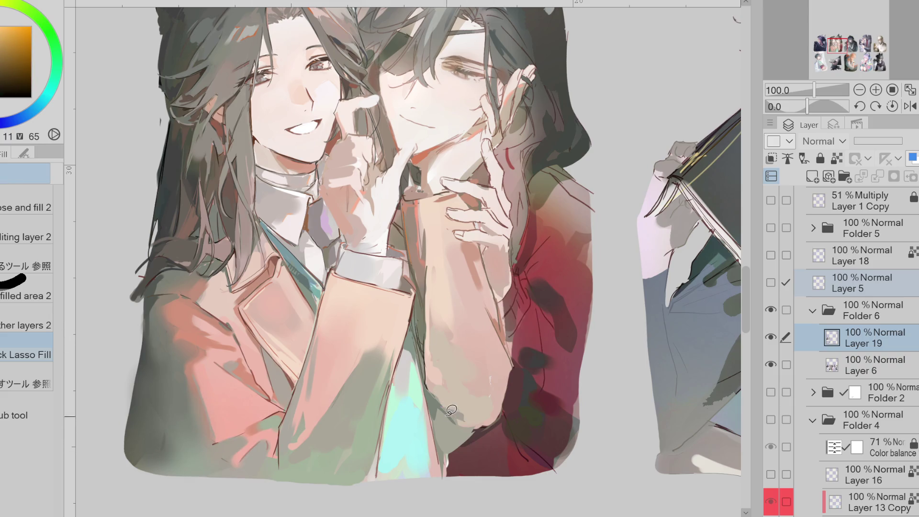
left_click(257, 426, "alt")
key("p")
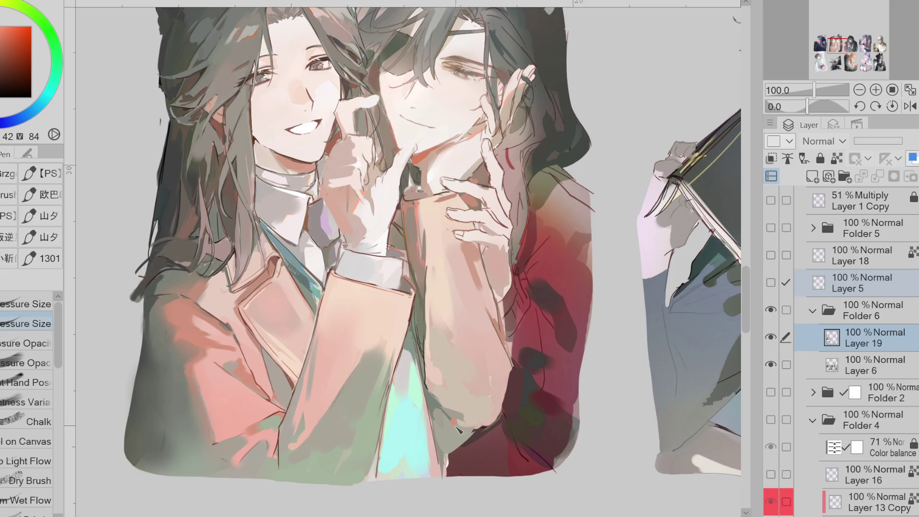
key("period")
key("period")
Step: Sample orange, darker orange and muted tones from the forearm
left_click(451, 429, "alt")
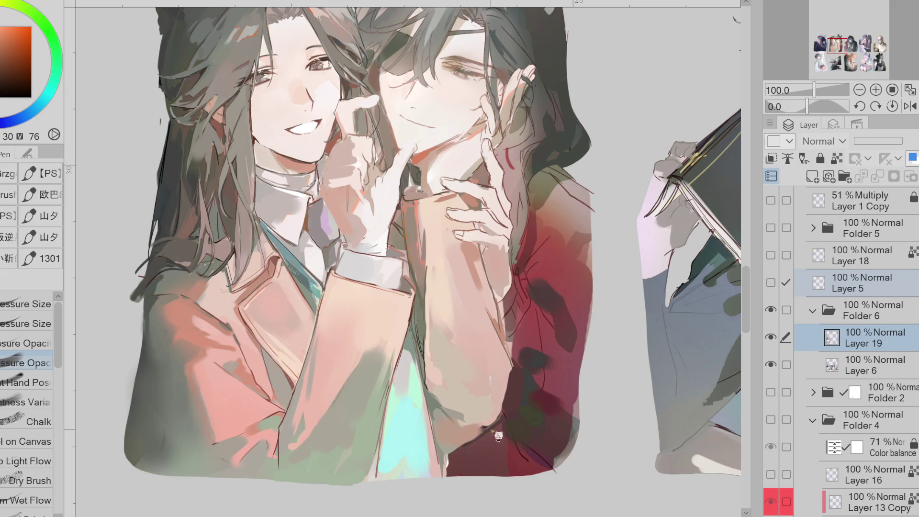
left_click(431, 377, "alt")
left_click(448, 309, "alt")
left_click(444, 362, "alt")
left_click(432, 363, "alt")
left_click(424, 294, "alt")
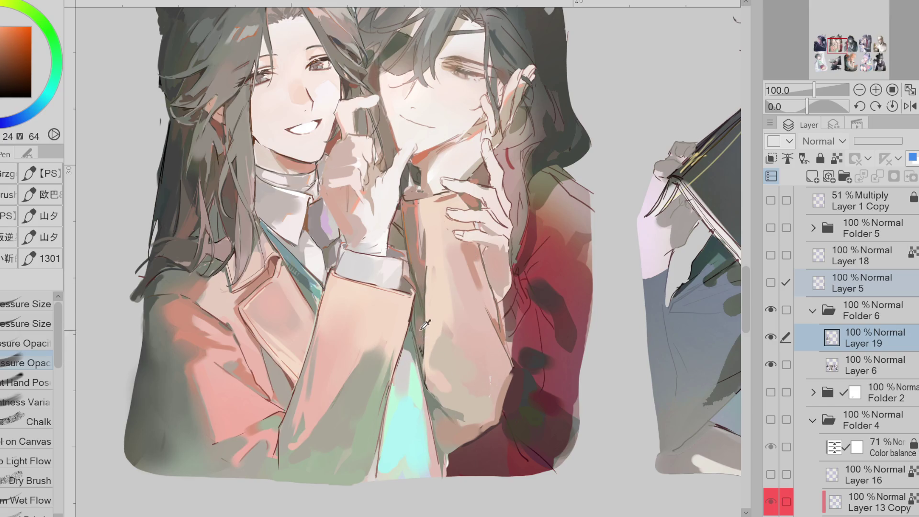
left_click(421, 331, "alt")
left_click(417, 321, "alt")
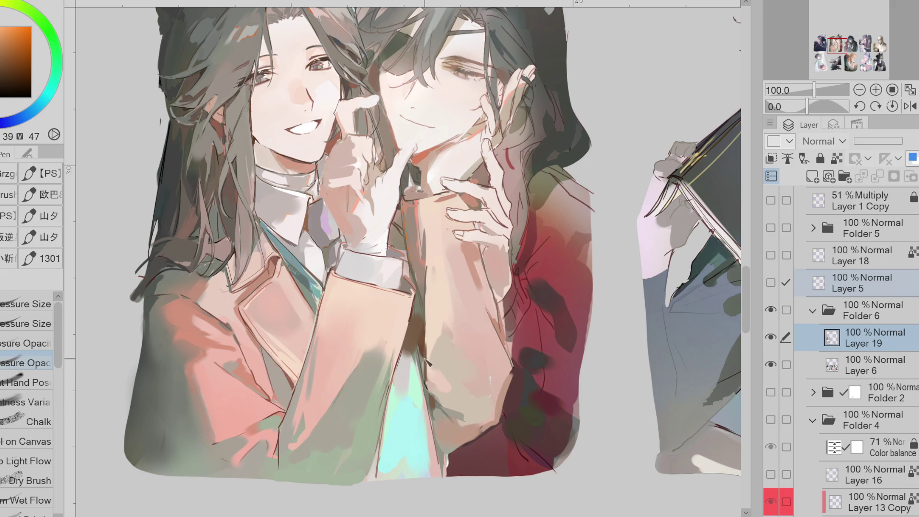
Step: Paint over the ring sketch lines on the hand with a red-orange skin tone
left_click(468, 247, "alt")
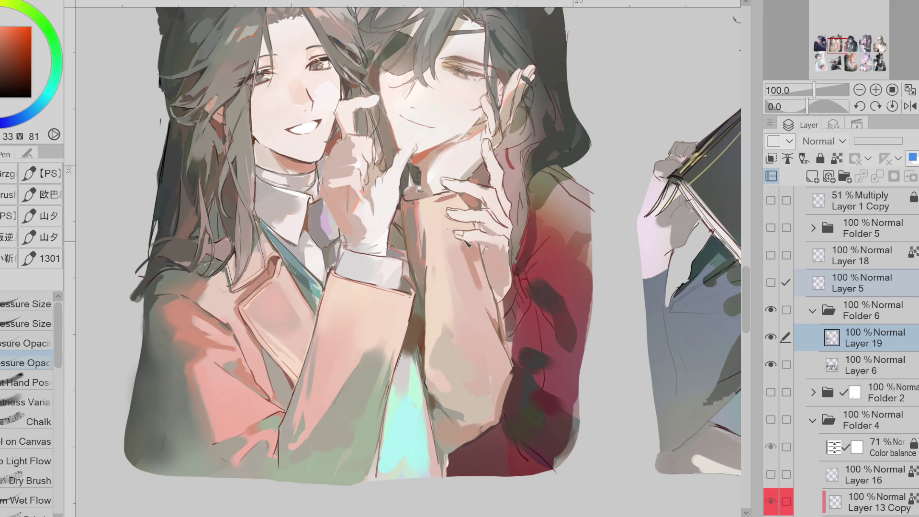
left_click(466, 217, "alt")
left_click(468, 233, "alt")
left_click_drag(473, 233, 462, 210)
left_click(464, 206, "alt")
Step: Sample lighter and warmer skin tones from around the hand
left_click(482, 255, "alt")
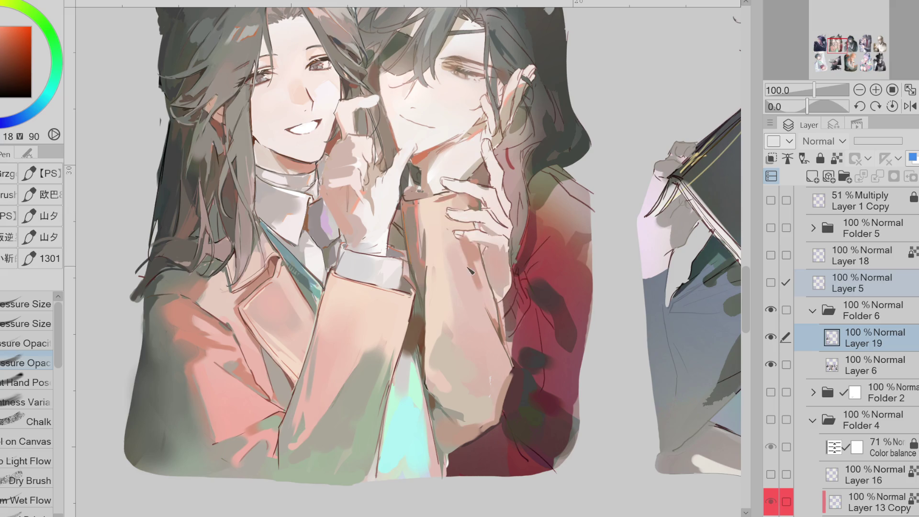
left_click(458, 295, "alt")
left_click(448, 264, "alt")
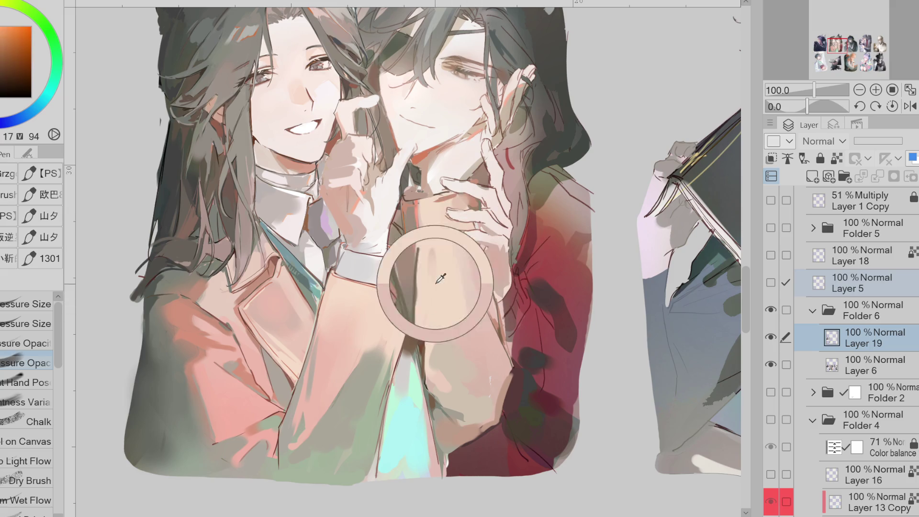
left_click(459, 263, "alt")
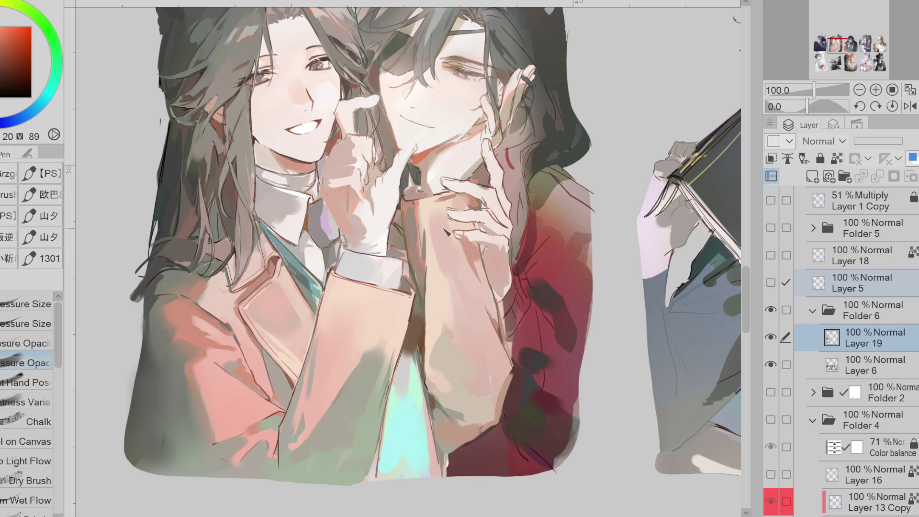
left_click(454, 263, "alt")
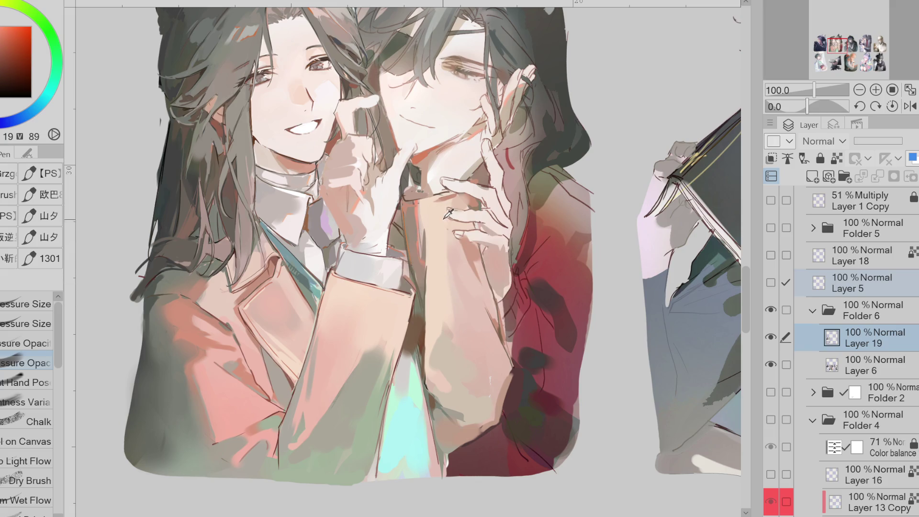
left_click(444, 283, "alt")
left_click(435, 269, "alt")
Step: Sample redder, orange and pale skin tones from the canvas
left_click(440, 233, "alt")
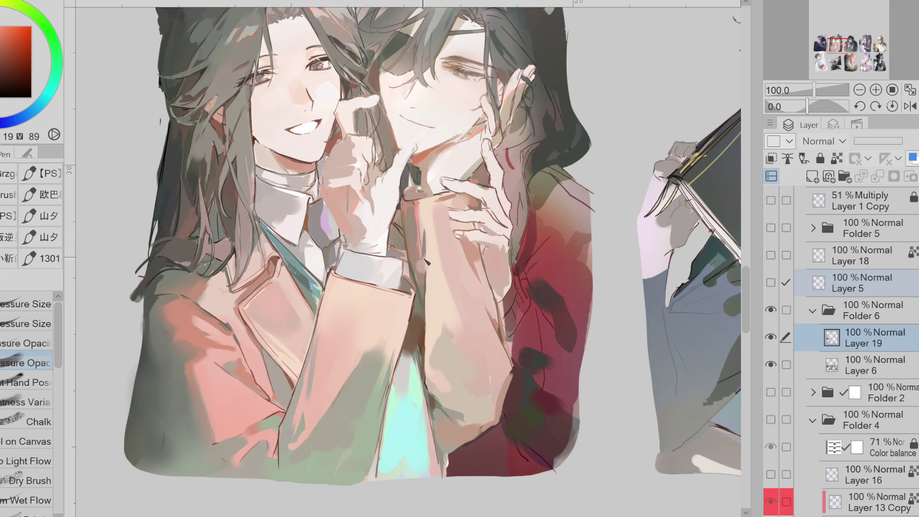
left_click(424, 242, "alt")
left_click(421, 241, "alt")
left_click(425, 242, "alt")
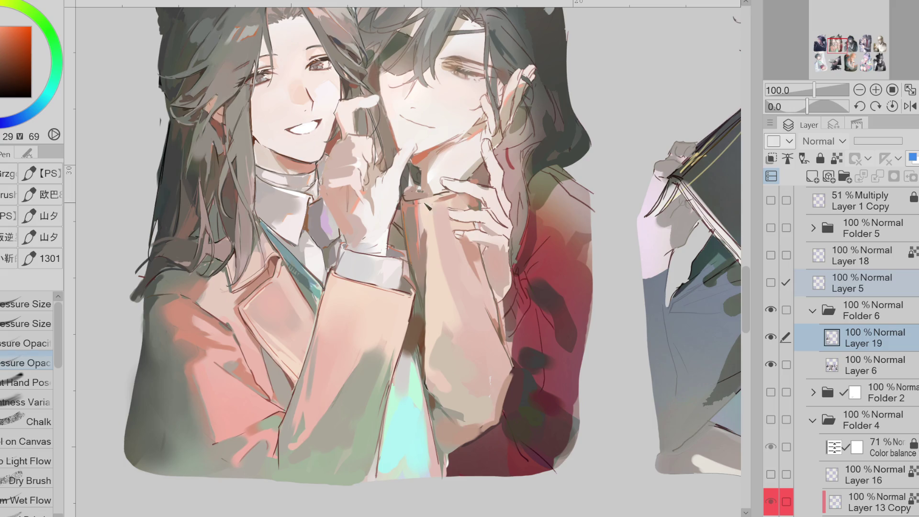
left_click(435, 193, "alt")
scroll(446, 156, "up", 2)
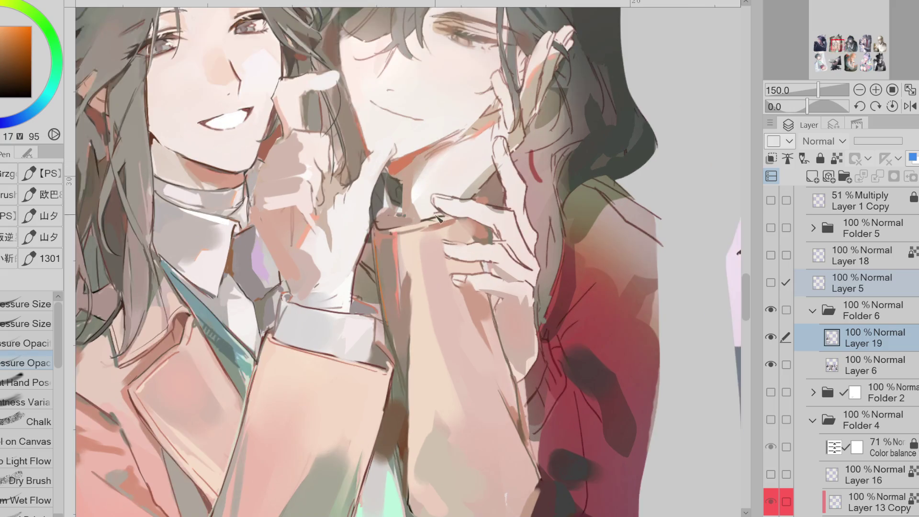
Step: Draw a dark line along the sleeve top and add small strokes near the collar
left_click_drag(455, 216, 393, 232)
left_click(419, 232, "alt")
left_click(429, 214, "alt")
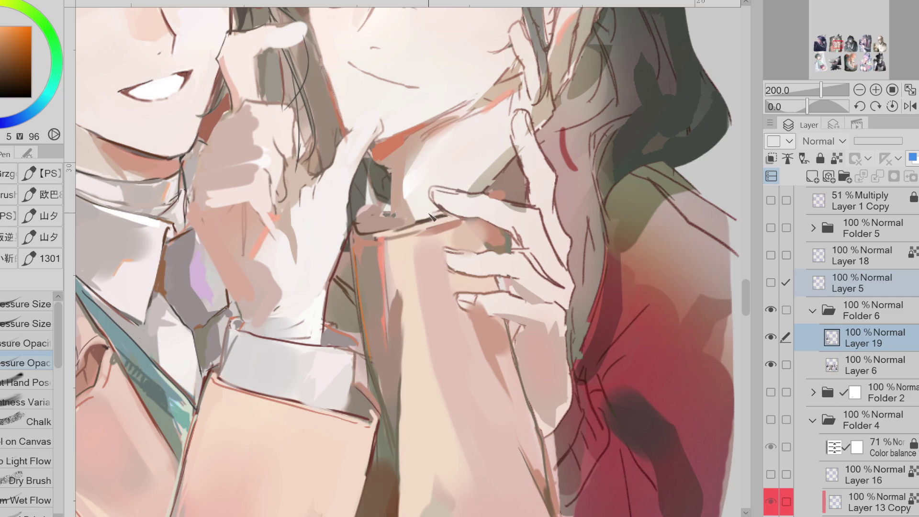
left_click(355, 222, "alt")
mouse_move(383, 201)
left_mouse_down()
mouse_move(364, 215)
mouse_move(360, 207)
mouse_move(351, 222)
left_mouse_up()
Step: Try a dark collar-edge stroke with a different pen, then undo it as too thick
left_click(37, 257)
left_click(353, 154, "alt")
key("ctrl+z")
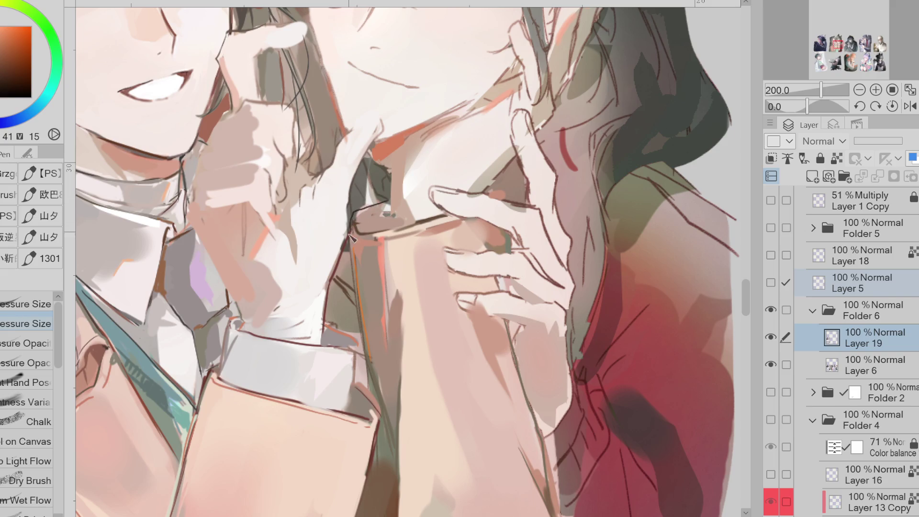
Step: Repaint the shirt cuff in light orange-beige and lighten the gap between the fingers
left_click(392, 235, "alt")
mouse_move(378, 239)
left_mouse_down()
mouse_move(356, 228)
mouse_move(364, 213)
mouse_move(369, 244)
mouse_move(380, 237)
left_mouse_up()
mouse_move(501, 199)
left_mouse_down()
mouse_move(517, 181)
mouse_move(503, 175)
mouse_move(489, 194)
mouse_move(514, 194)
left_mouse_up()
Step: Draw a dark red-brown vertical line near the hand
left_click(506, 168, "alt")
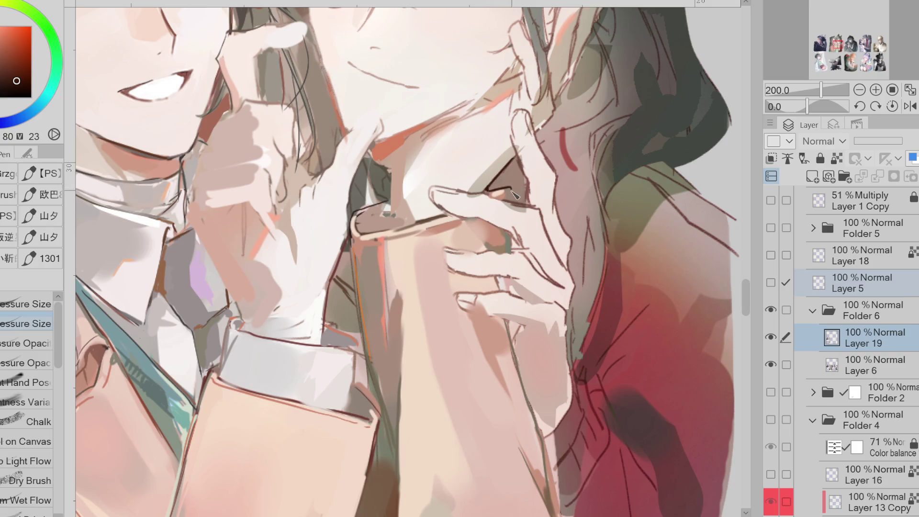
scroll(515, 185, "down", 2)
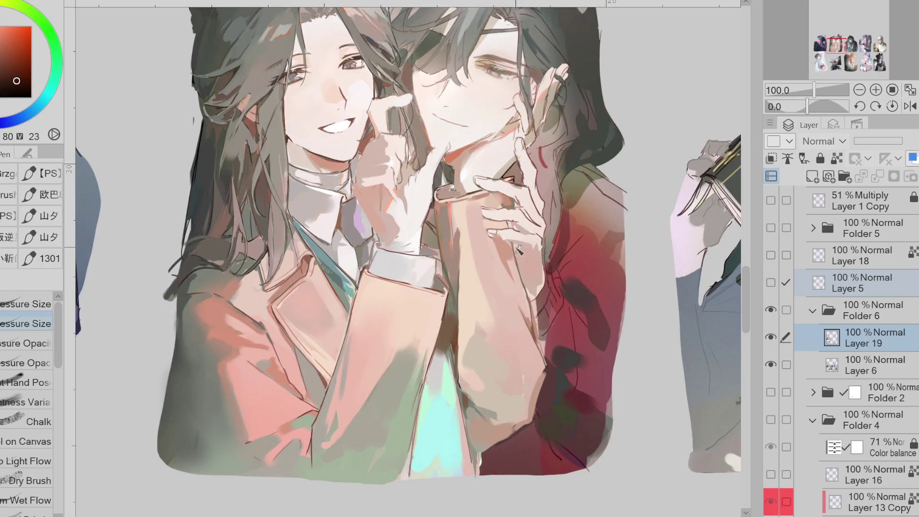
scroll(513, 184, "up", 1)
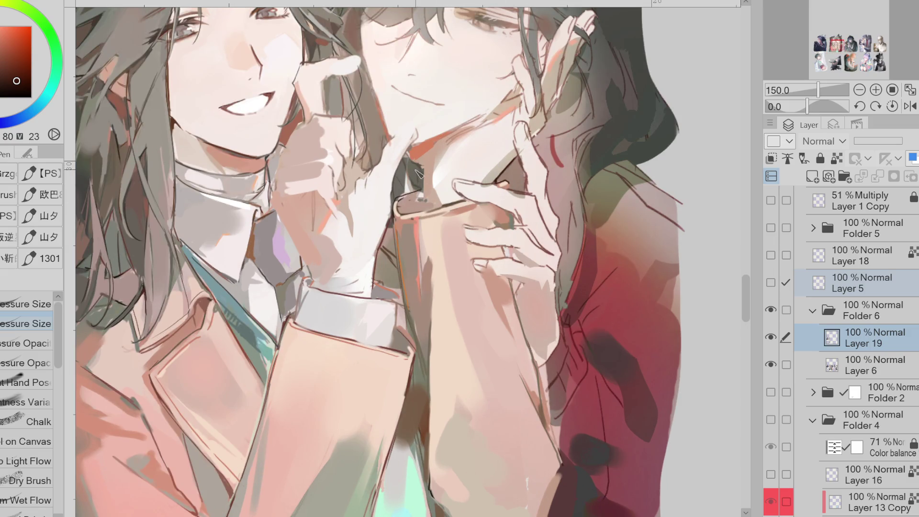
left_click_drag(419, 167, 422, 209)
Step: Darken the sleeve edge with dark muted strokes to deepen its shadow
left_click(421, 180, "alt")
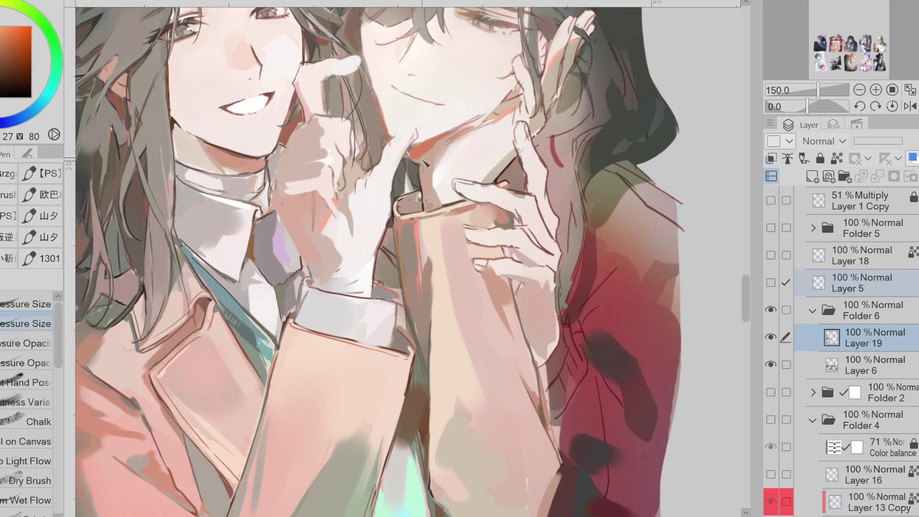
left_click(381, 263, "alt")
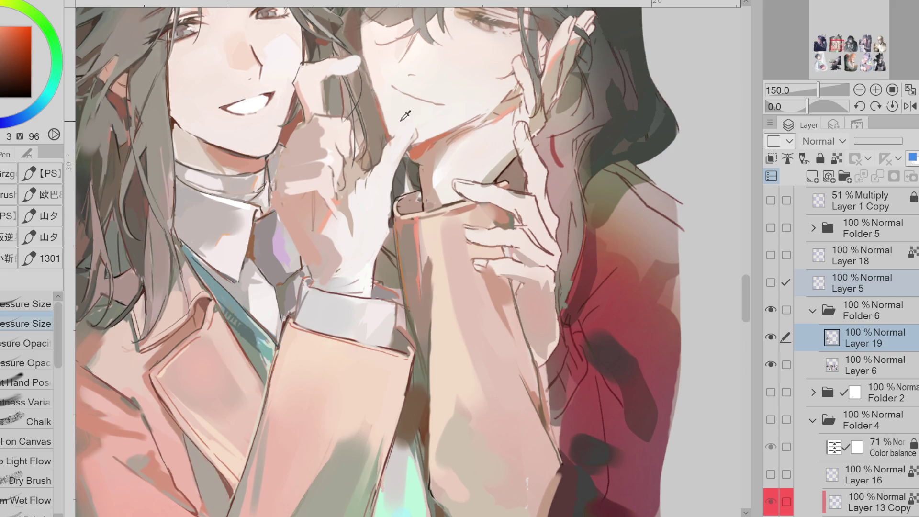
left_click_drag(401, 117, 395, 116)
left_click(6, 79)
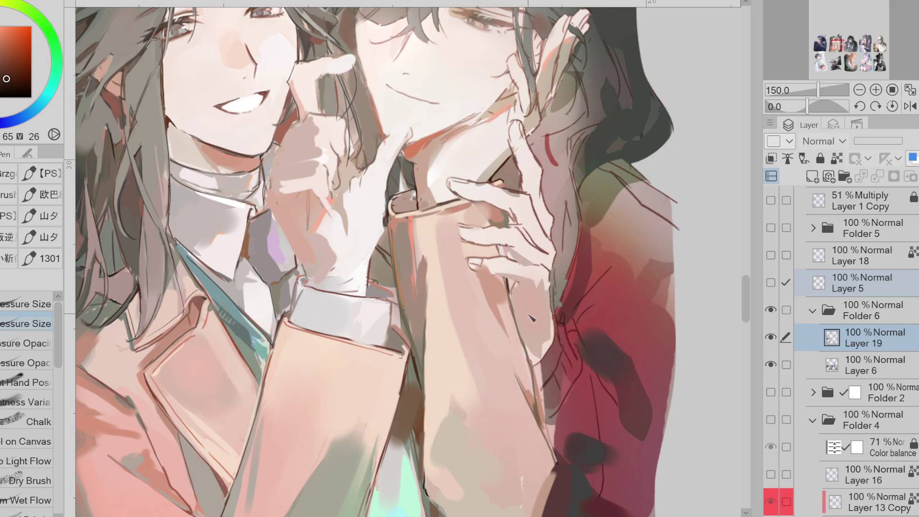
scroll(536, 184, "down", 1)
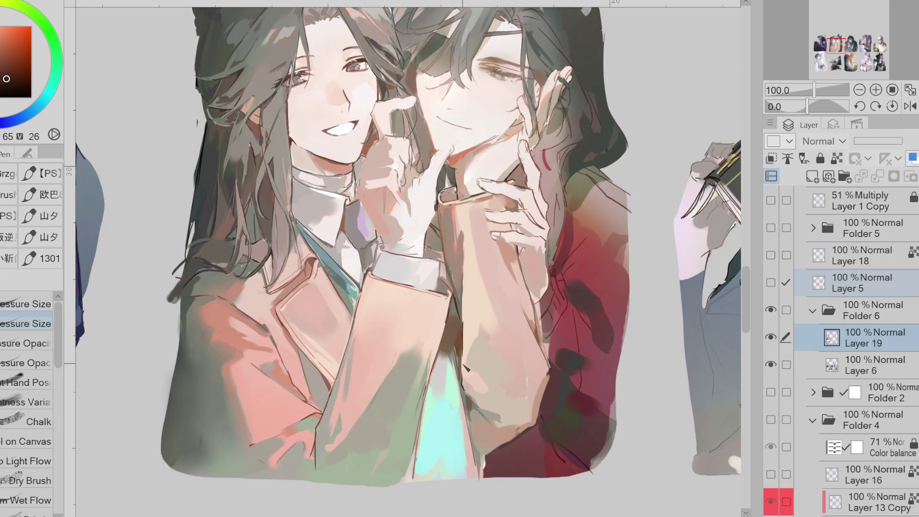
left_click_drag(462, 324, 463, 387)
mouse_move(470, 355)
left_mouse_down()
mouse_move(452, 357)
mouse_move(466, 400)
left_mouse_up()
scroll(498, 249, "down", 1)
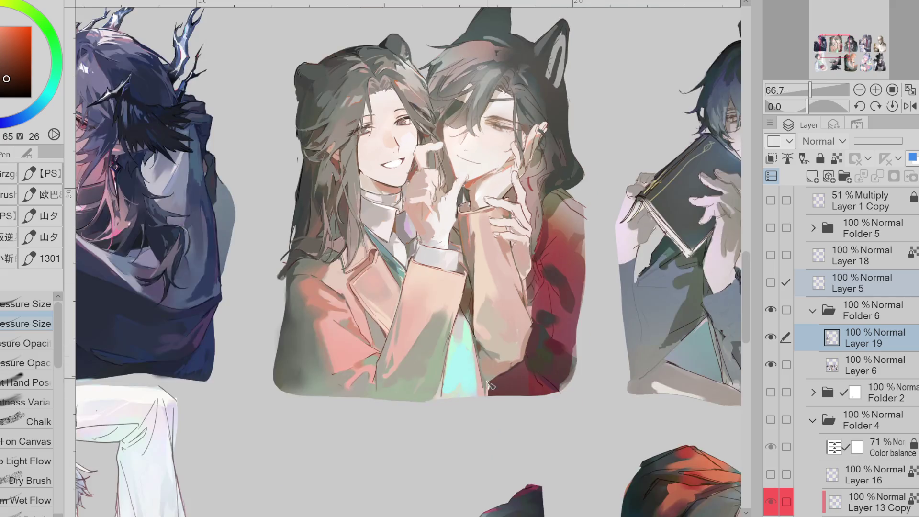
Step: Mirror the canvas and make Layer 5 visible and active
key("h")
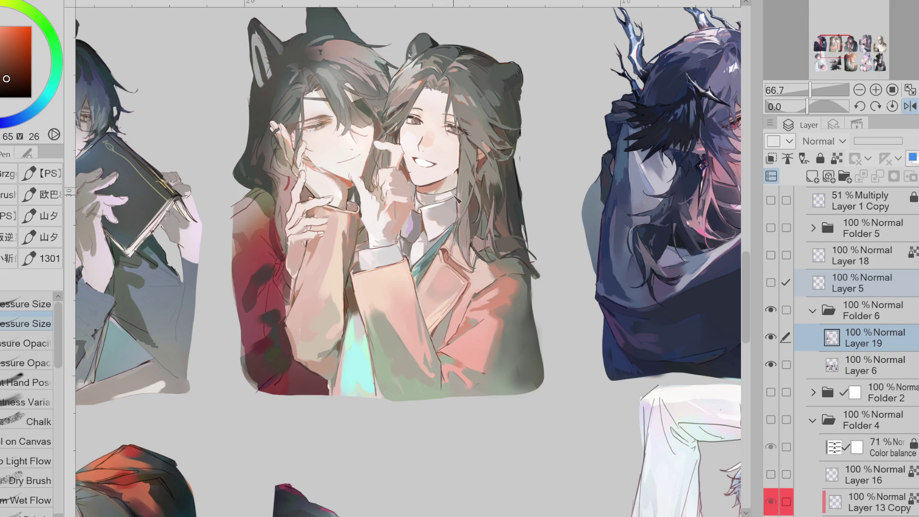
scroll(358, 240, "up", 1)
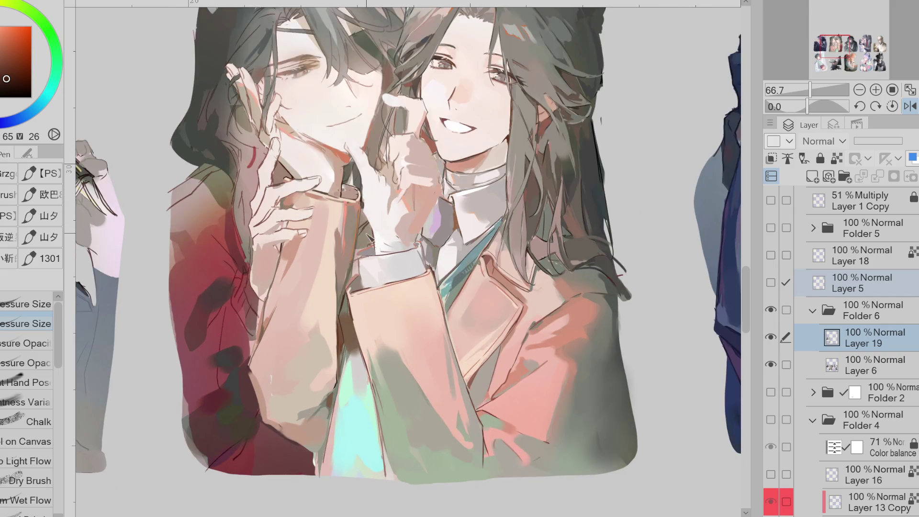
left_click(770, 282)
left_click(795, 281)
Step: Draw line art around the chin and jacket bottom on Layer 5, then lower its opacity to 72%
mouse_move(392, 150)
left_mouse_down()
mouse_move(364, 189)
mouse_move(341, 188)
mouse_move(309, 222)
left_mouse_up()
left_click_drag(369, 196, 323, 333)
key("ctrl+z")
mouse_move(336, 235)
left_mouse_down()
mouse_move(282, 443)
mouse_move(283, 479)
left_mouse_up()
key("ctrl+z")
mouse_move(284, 442)
left_mouse_down()
mouse_move(277, 479)
mouse_move(310, 477)
left_mouse_up()
left_click_drag(320, 429, 315, 477)
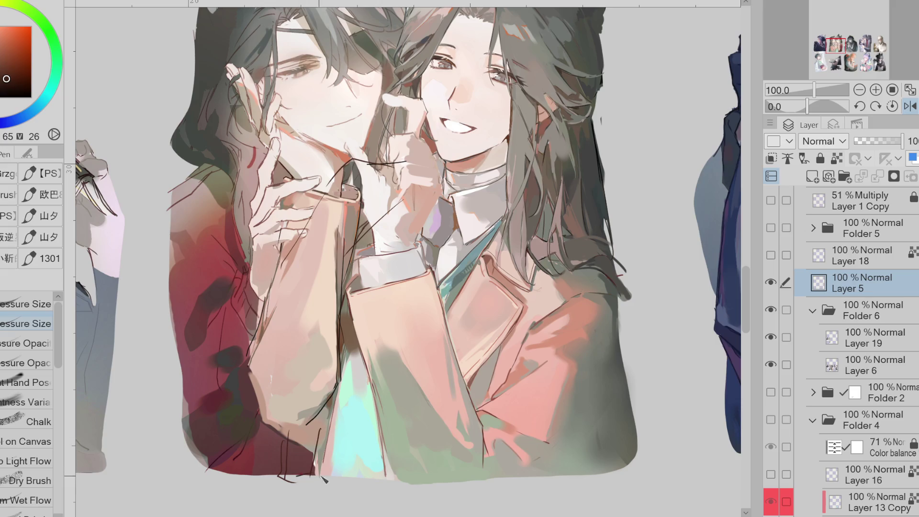
left_click_drag(903, 141, 889, 141)
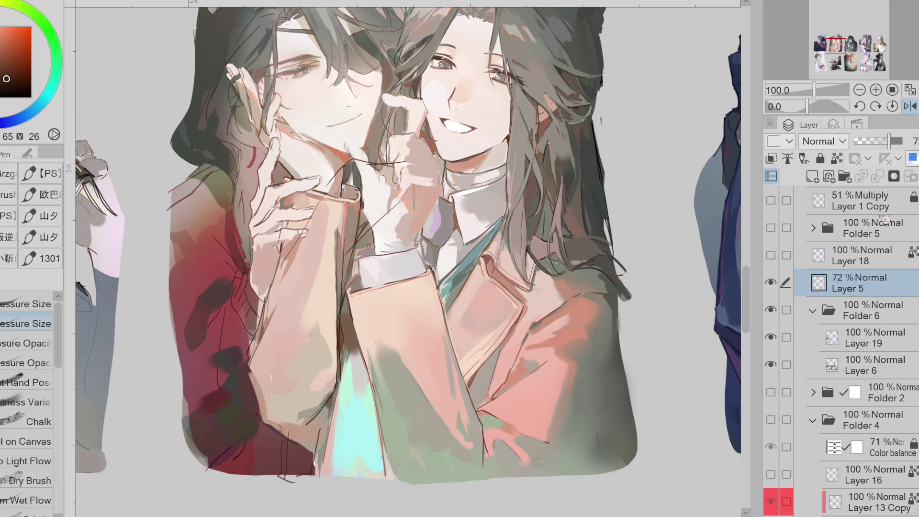
Step: On Layer 19, lasso-fill the jacket bottom with pink
left_click(871, 343)
left_click(316, 440, "alt")
left_click(523, 396, "alt")
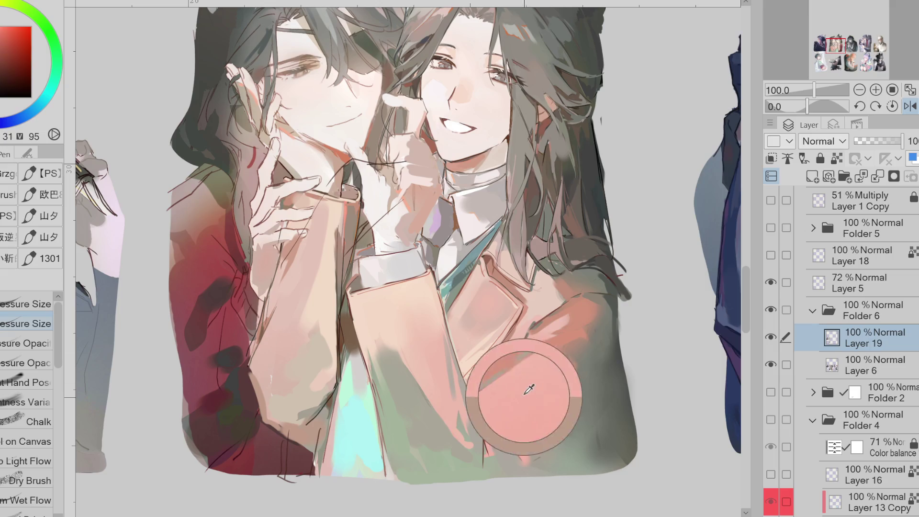
key("g")
mouse_move(286, 440)
left_mouse_down()
mouse_move(283, 467)
mouse_move(320, 450)
mouse_move(288, 433)
left_mouse_up()
left_click(298, 435, "alt")
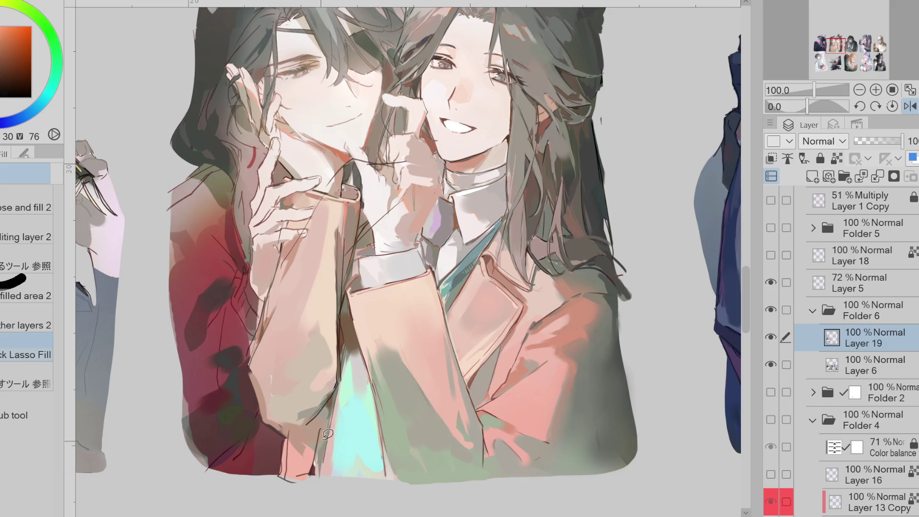
Step: Fill a second pink patch at the jacket bottom, then delete Layer 5
left_click(307, 457, "alt")
left_click_drag(320, 433, 327, 454)
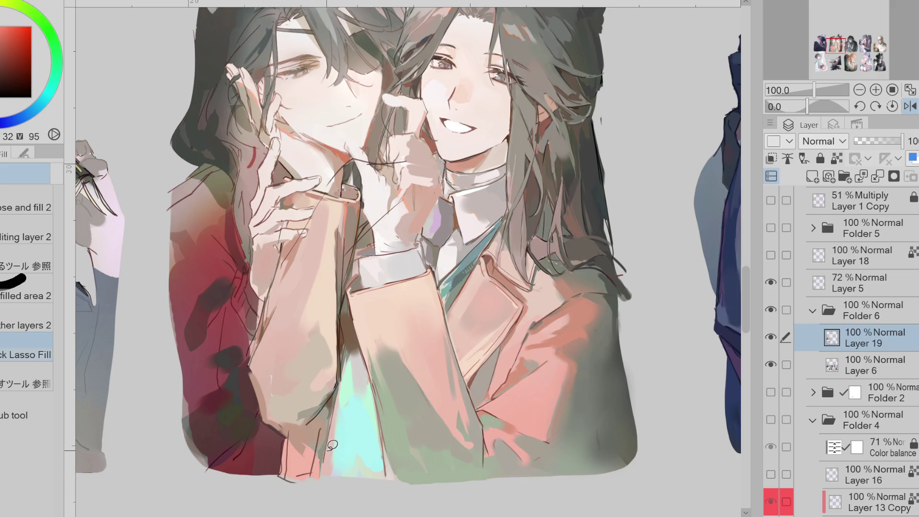
key("p")
left_click(342, 341, "alt")
left_click(869, 287)
key("Delete")
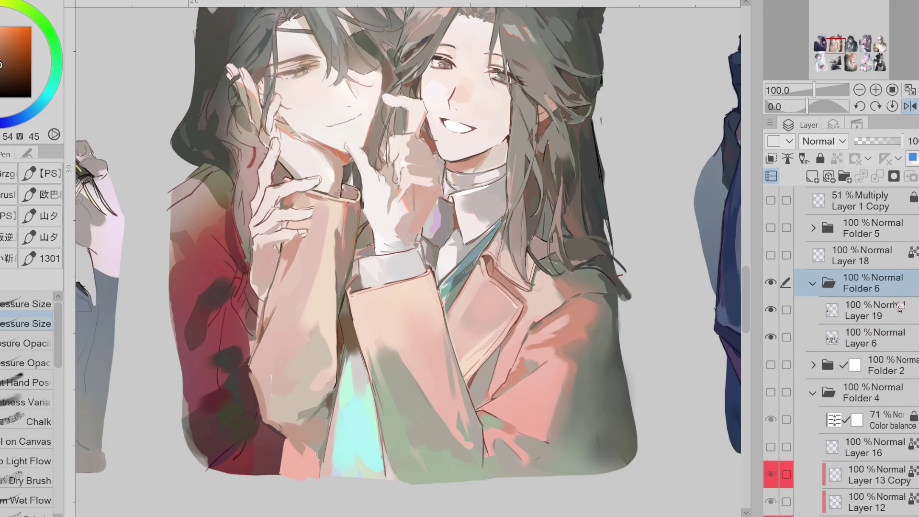
Step: On Layer 19, redraw near-black lines along the lower sleeve edge
left_click(875, 311)
left_click(281, 430, "alt")
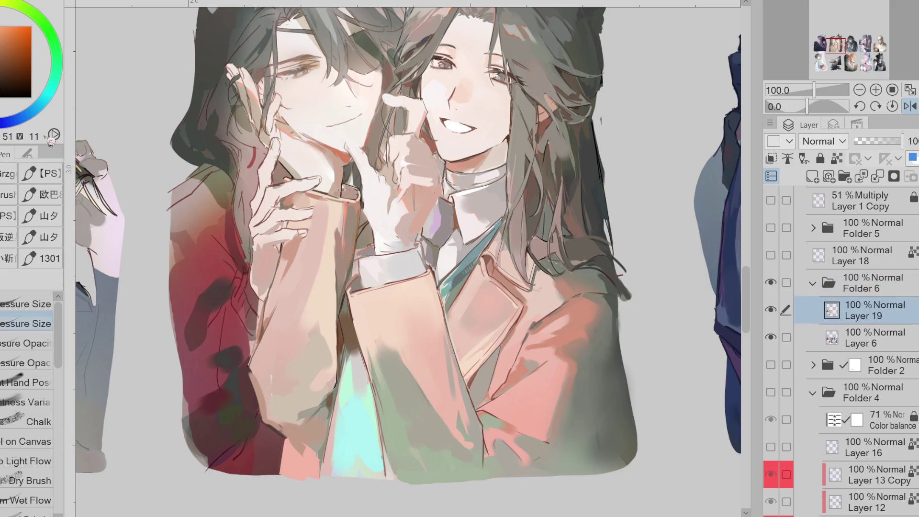
mouse_move(286, 437)
left_mouse_down()
mouse_move(316, 429)
mouse_move(281, 474)
left_mouse_up()
left_click_drag(321, 430, 318, 479)
Step: Try mint and grey-green strokes on the cyan shirt area, undo the last one, and unflip the canvas
left_click(356, 353, "alt")
left_click_drag(352, 354, 339, 415)
left_click(372, 460, "alt")
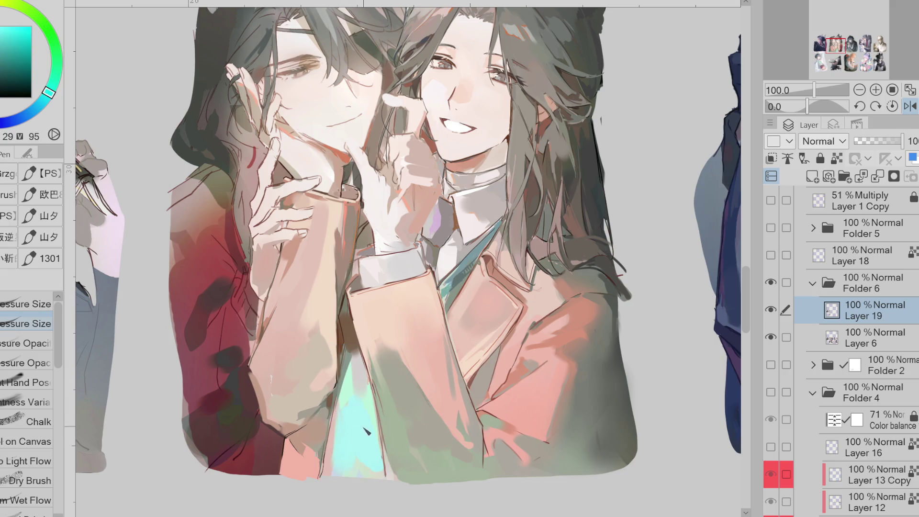
left_click(343, 449, "alt")
left_click(438, 326, "alt")
left_click_drag(338, 418, 326, 482)
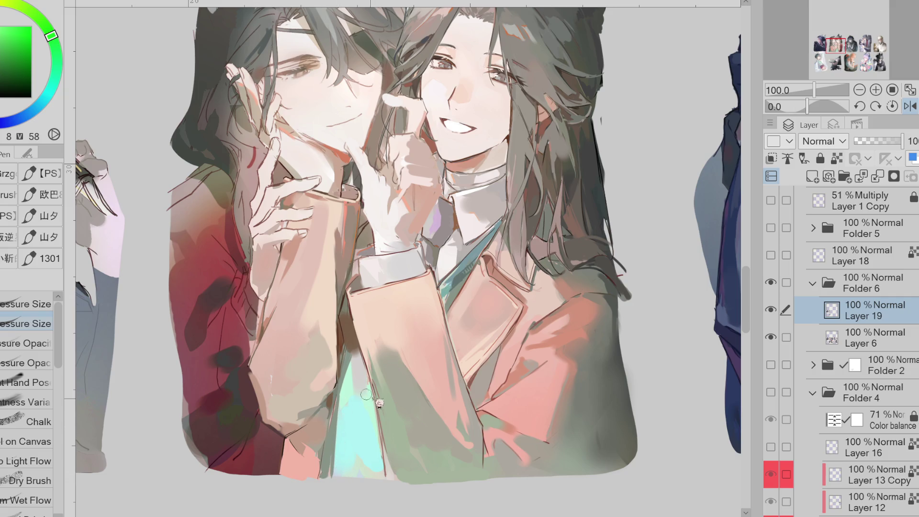
key("ctrl+z")
key("h")
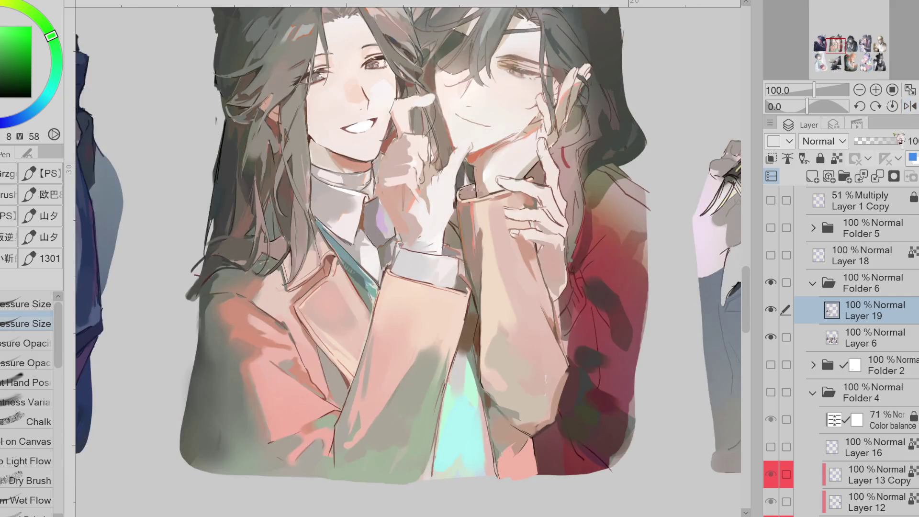
Step: Cover most of the cyan strip with soft light grey using a pressure-opacity brush
left_click(479, 400, "alt")
left_click(386, 295, "alt")
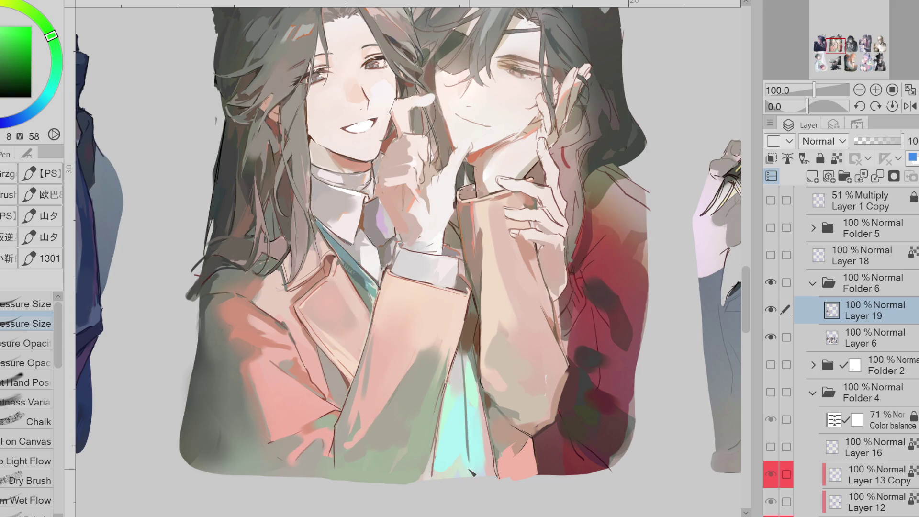
left_click_drag(464, 356, 467, 422)
key("period")
left_click(469, 376, "alt")
left_click_drag(469, 375, 484, 441)
key("period")
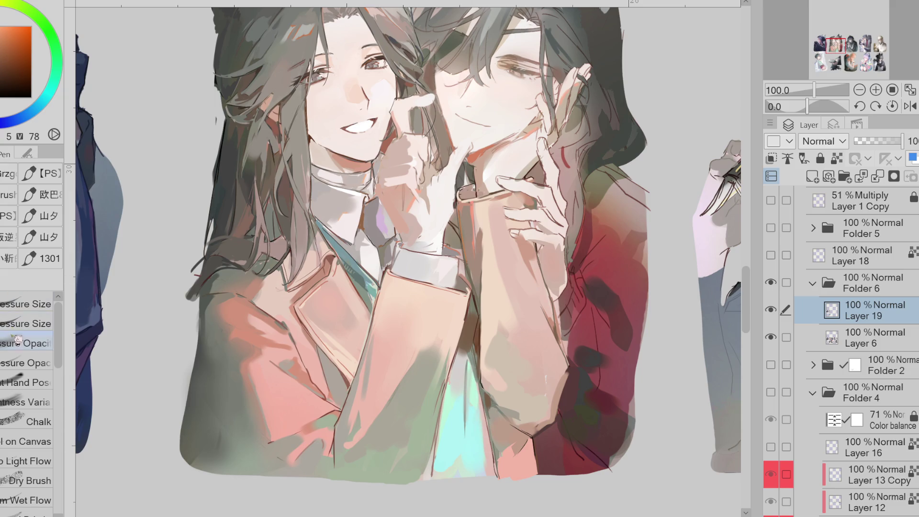
mouse_move(472, 374)
left_mouse_down()
mouse_move(479, 402)
mouse_move(468, 462)
left_mouse_up()
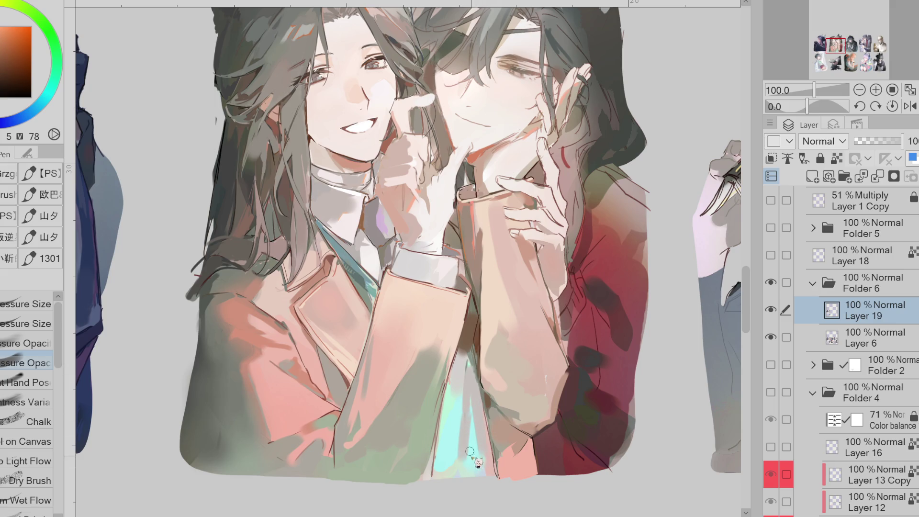
Step: Shade the lower red sleeve with dark red strokes
left_click(467, 357, "alt")
left_click(477, 360, "alt")
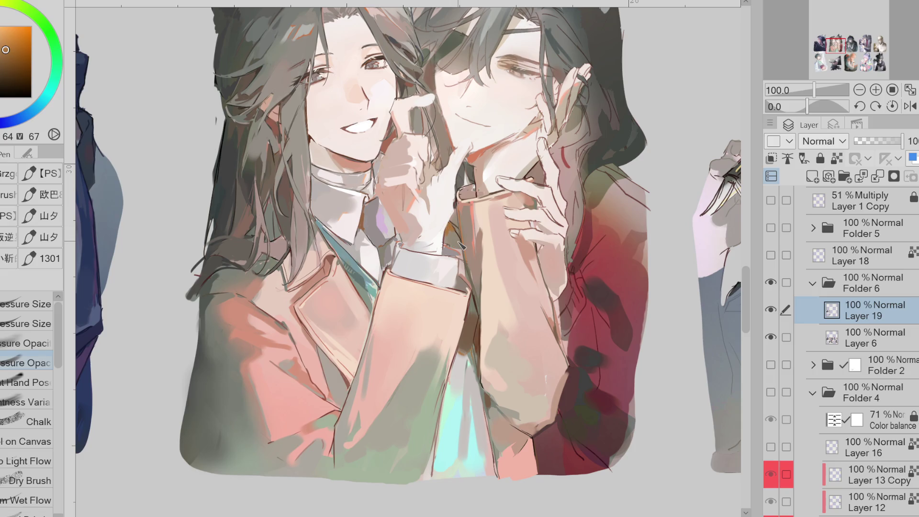
left_click(546, 436, "alt")
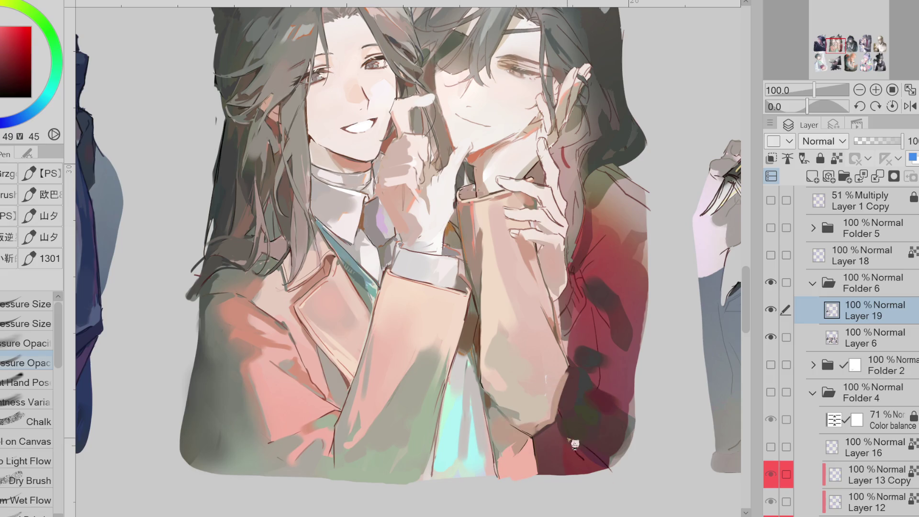
mouse_move(565, 433)
left_mouse_down()
mouse_move(546, 438)
mouse_move(575, 452)
left_mouse_up()
mouse_move(620, 394)
left_mouse_down()
mouse_move(613, 378)
mouse_move(579, 406)
mouse_move(618, 416)
left_mouse_up()
left_click(613, 416, "alt")
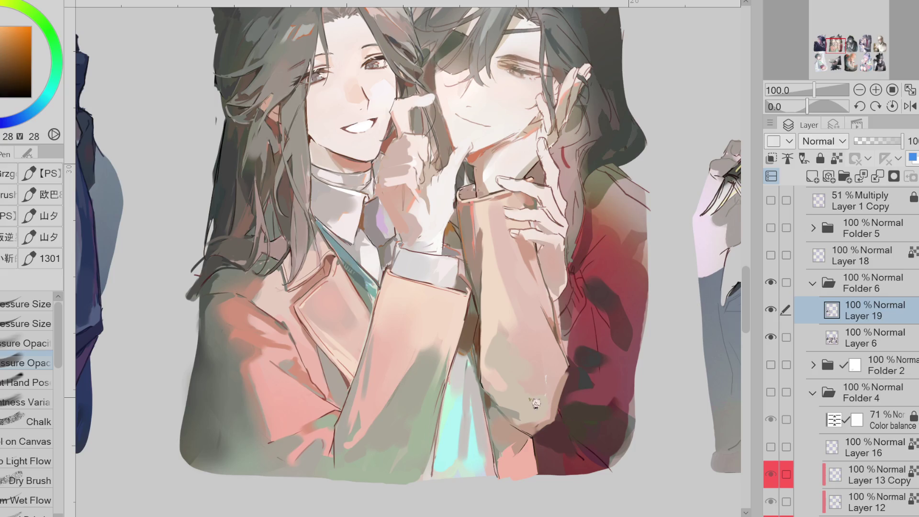
key("g")
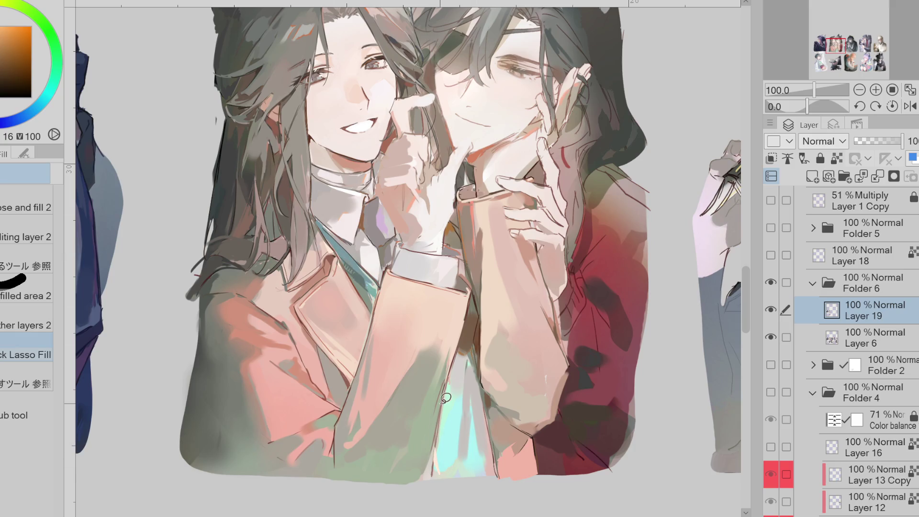
Step: Draw thin near-black lines along the sleeve edge with a size-pressure pen
left_click(444, 417, "alt")
left_click(484, 331, "alt")
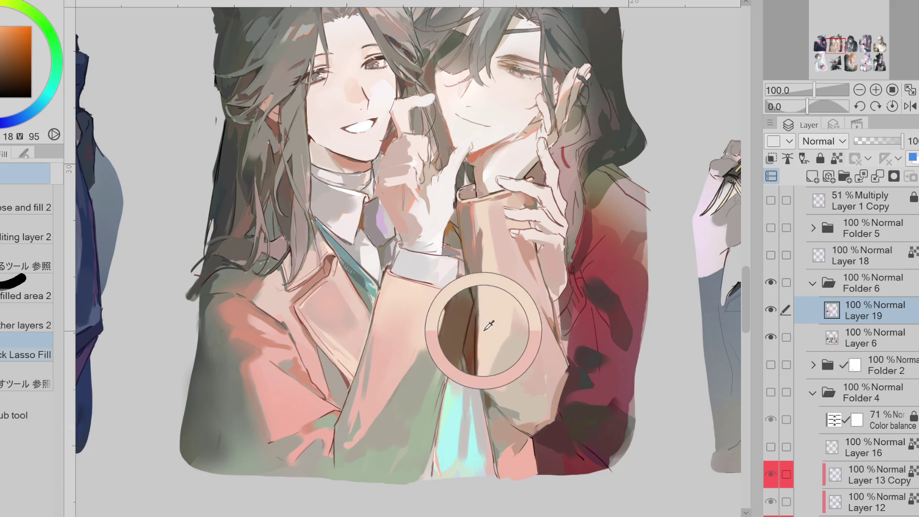
key("p")
left_click(26, 323)
left_click(11, 95)
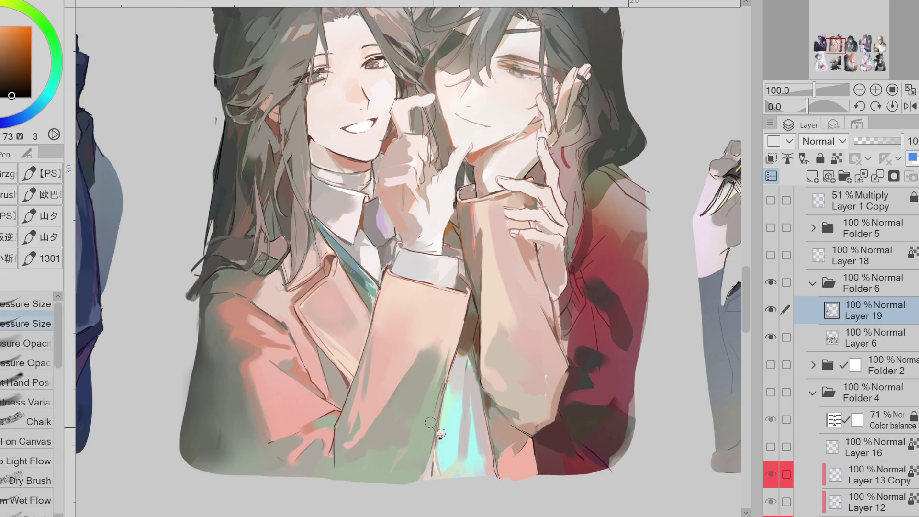
left_click_drag(435, 449, 440, 476)
left_click_drag(444, 396, 439, 429)
scroll(386, 100, "up", 1)
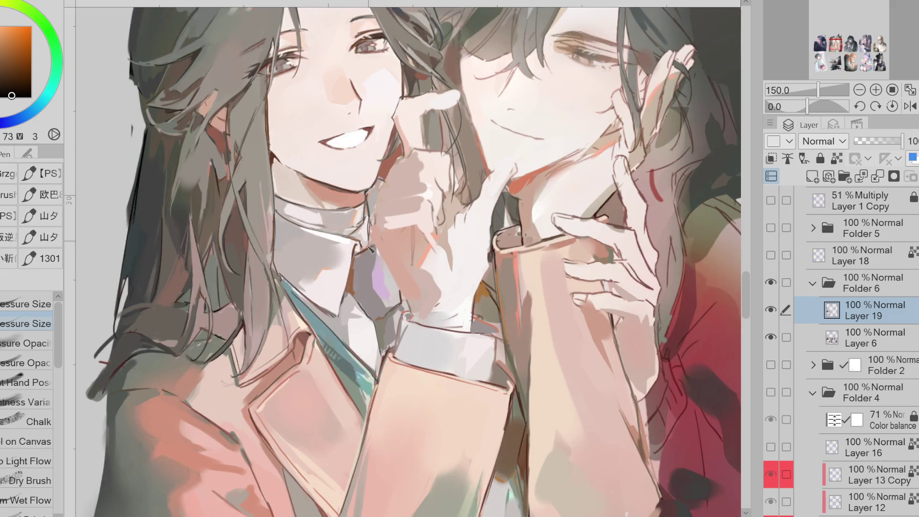
scroll(383, 275, "down", 1)
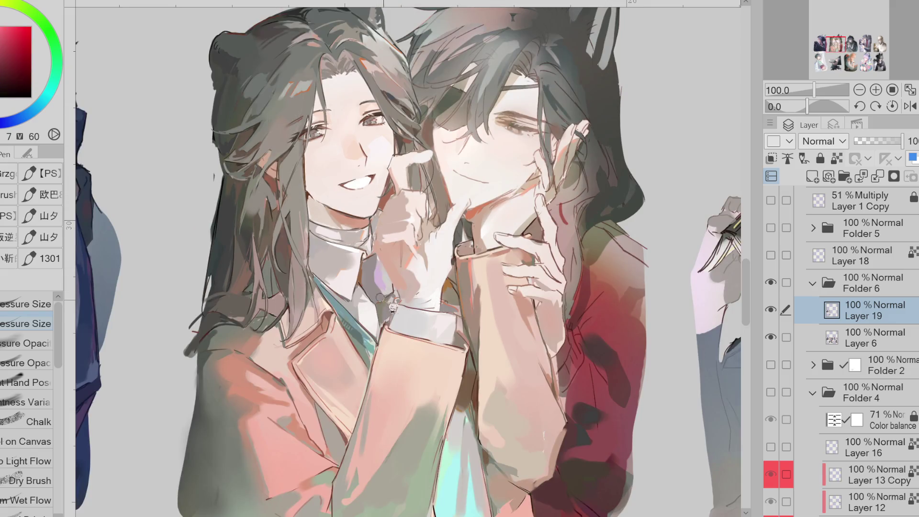
left_click(388, 297, "alt")
left_click(395, 296, "alt")
left_click(391, 296, "alt")
left_click(388, 304, "alt")
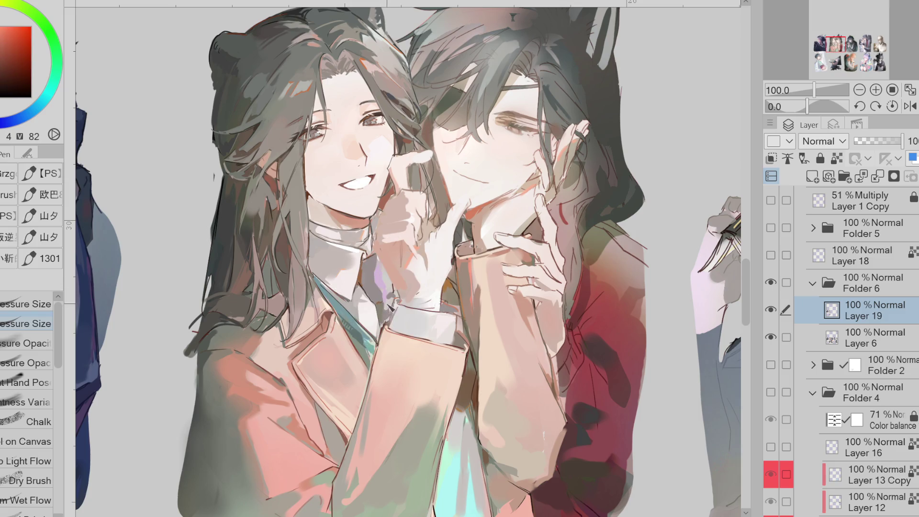
left_click(369, 267, "alt")
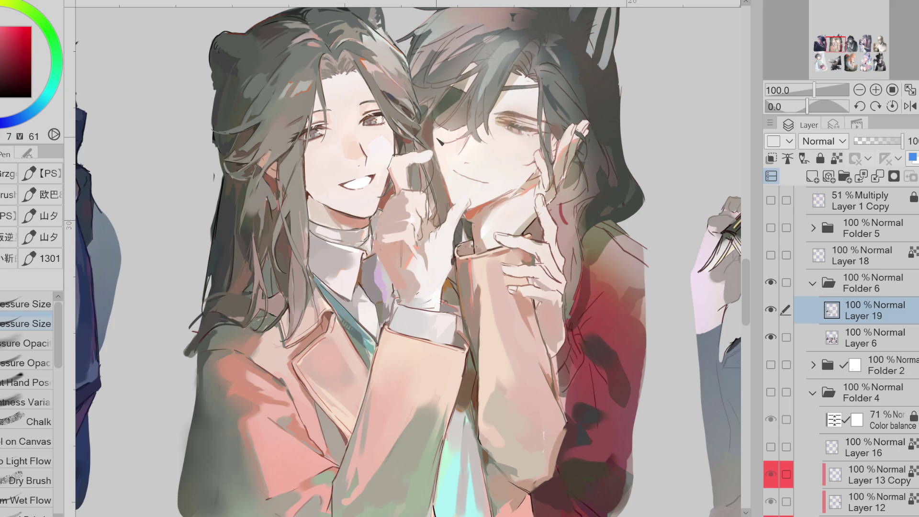
scroll(191, 71, "up", 2)
scroll(192, 70, "down", 2)
scroll(192, 71, "up", 2)
left_click(192, 71, "alt")
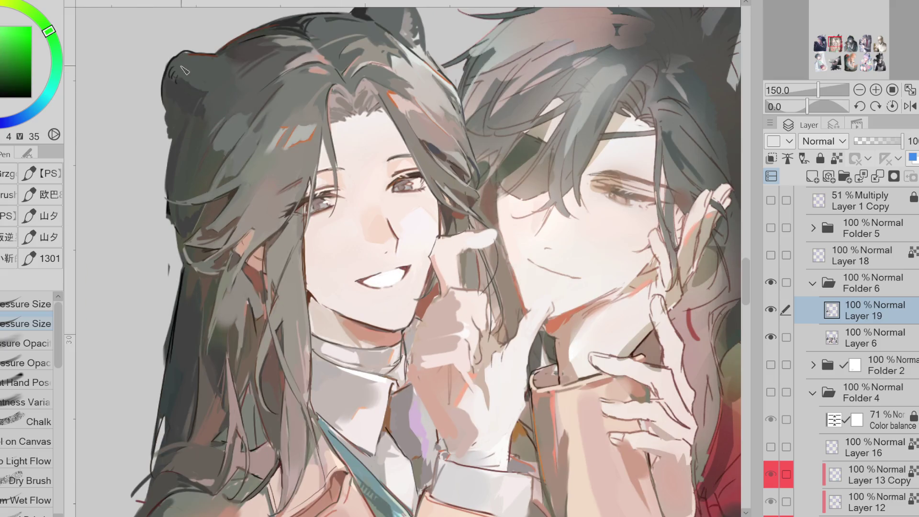
left_click(184, 54, "alt")
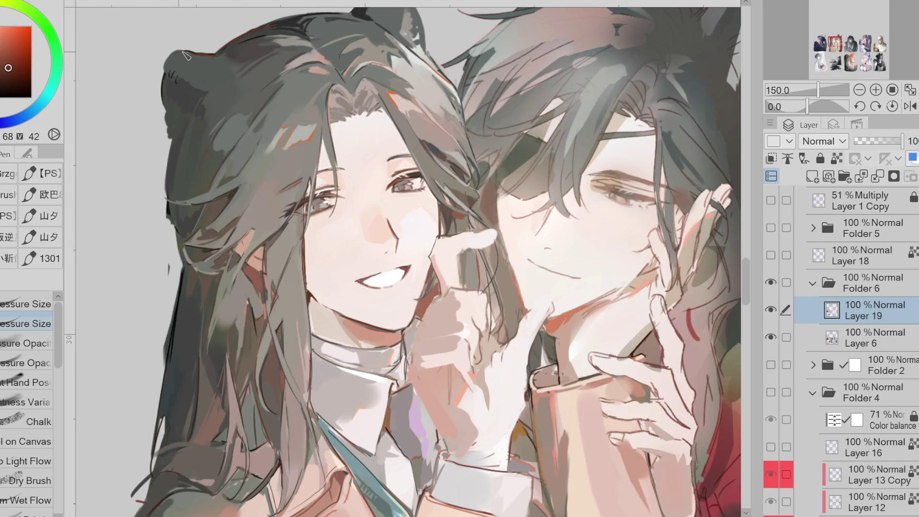
scroll(325, 119, "up", 1)
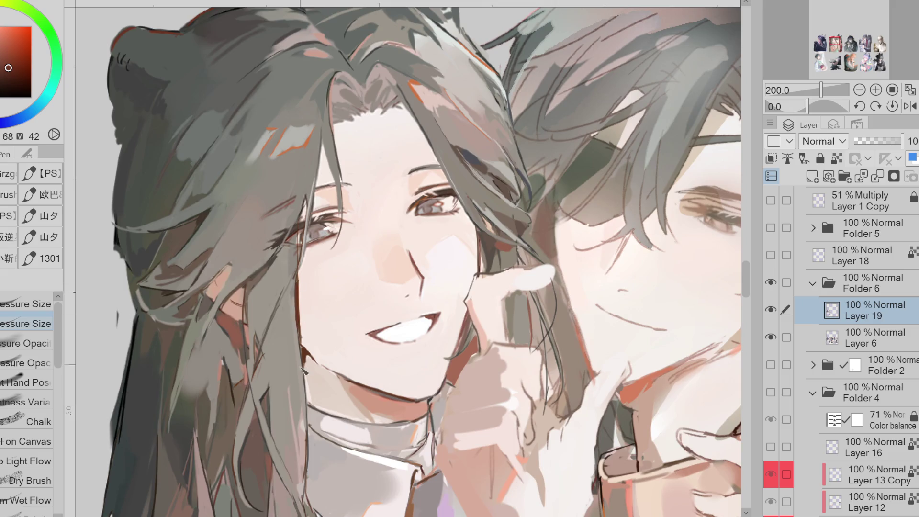
left_click(305, 366, "alt")
left_click(348, 227, "alt")
left_click(9, 53)
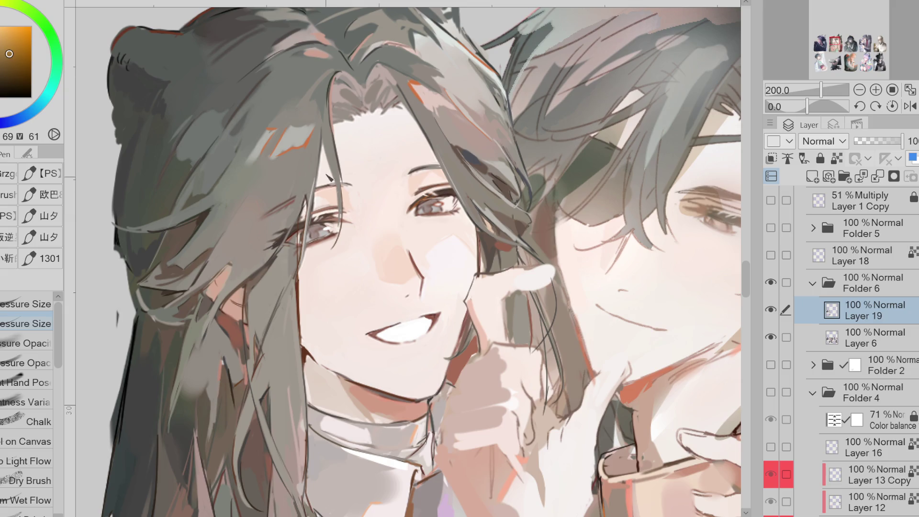
left_click(473, 215, "alt")
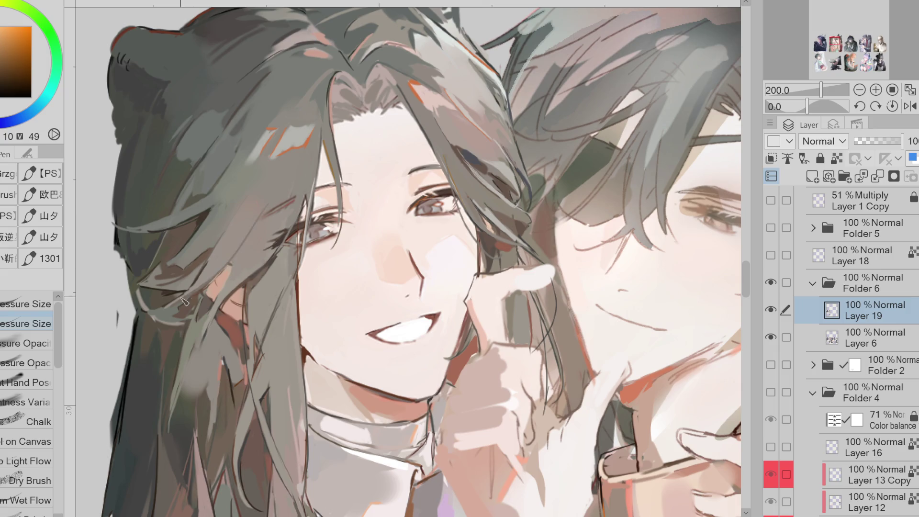
scroll(410, 139, "down", 1)
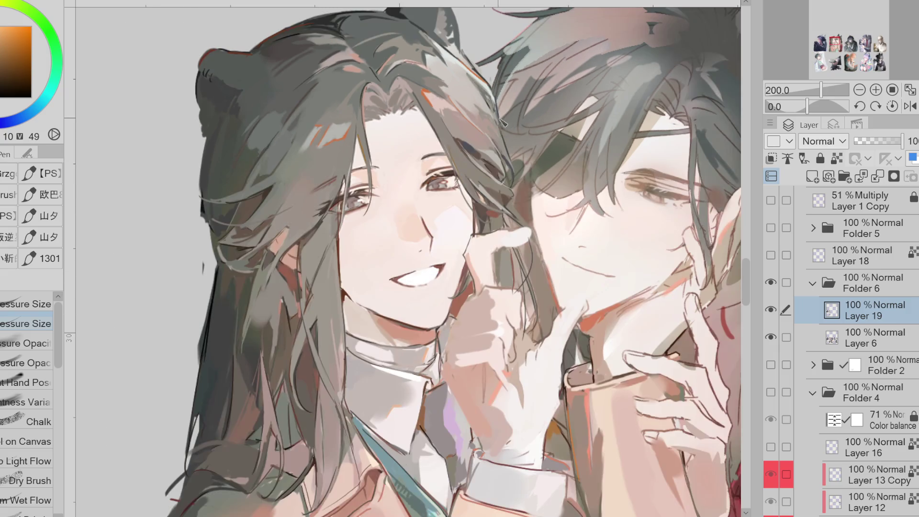
left_click_drag(752, 289, 751, 306)
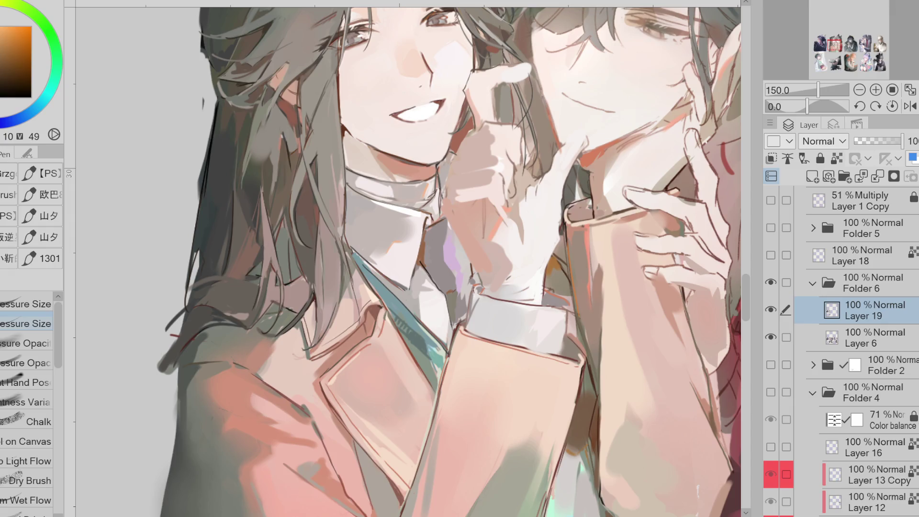
scroll(402, 259, "down", 5)
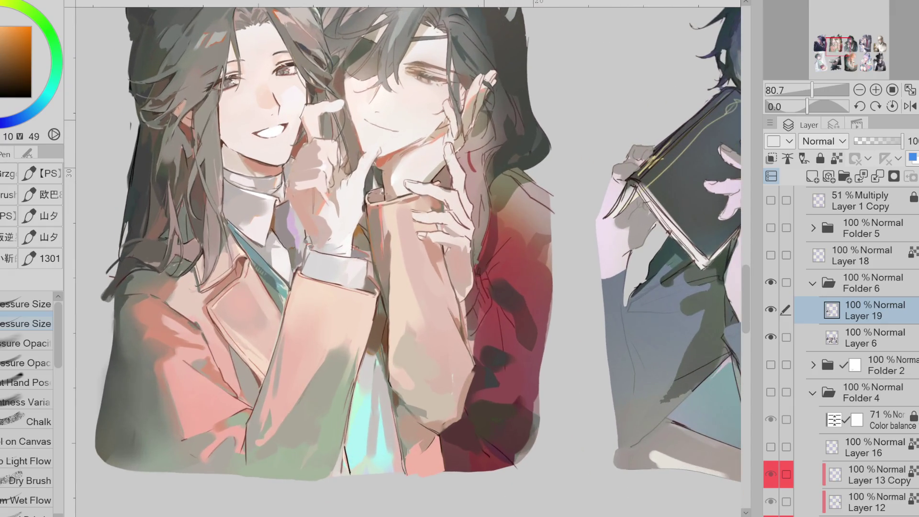
Step: Add a new raster layer, Layer 5, above Layer 19 and zoom to 200% on the hands
scroll(403, 240, "up", 1)
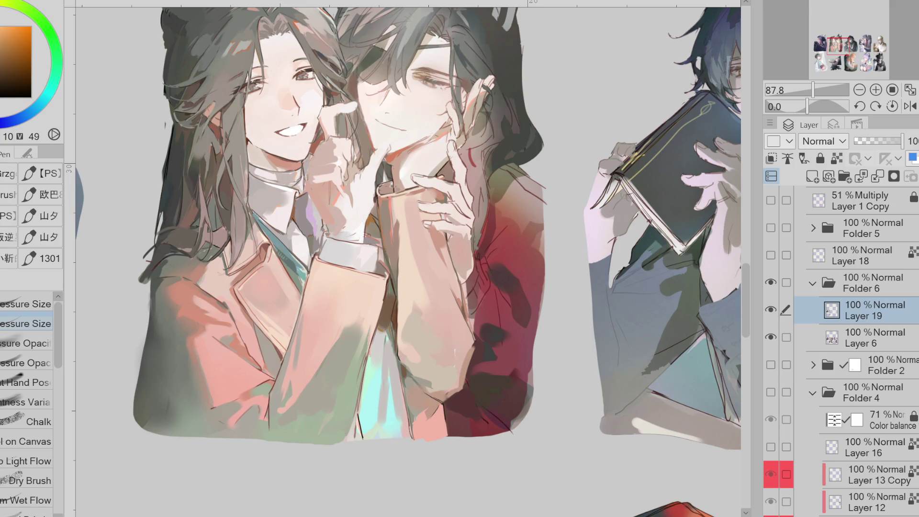
left_click(812, 176)
scroll(337, 134, "up", 2)
scroll(337, 134, "up", 3)
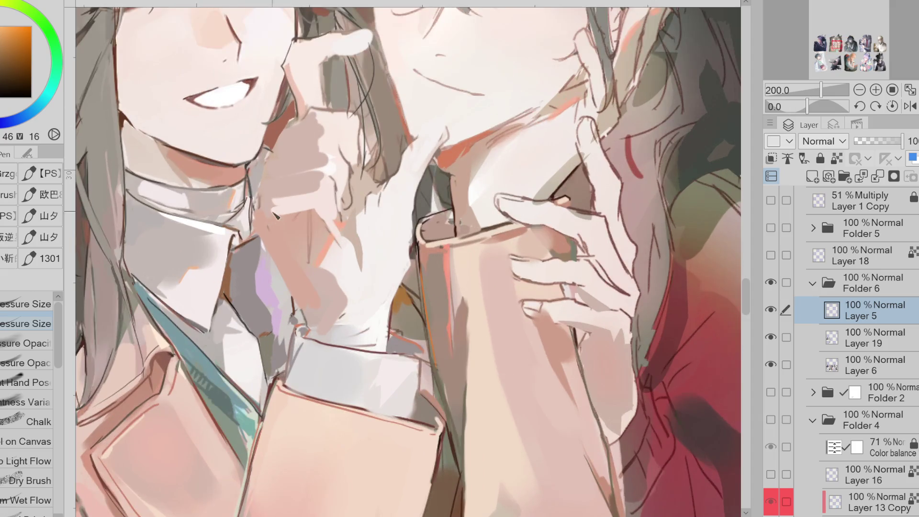
Step: Sample red-pink, dark brown and warm orange-brown colours from the hands area
left_click(250, 218, "alt")
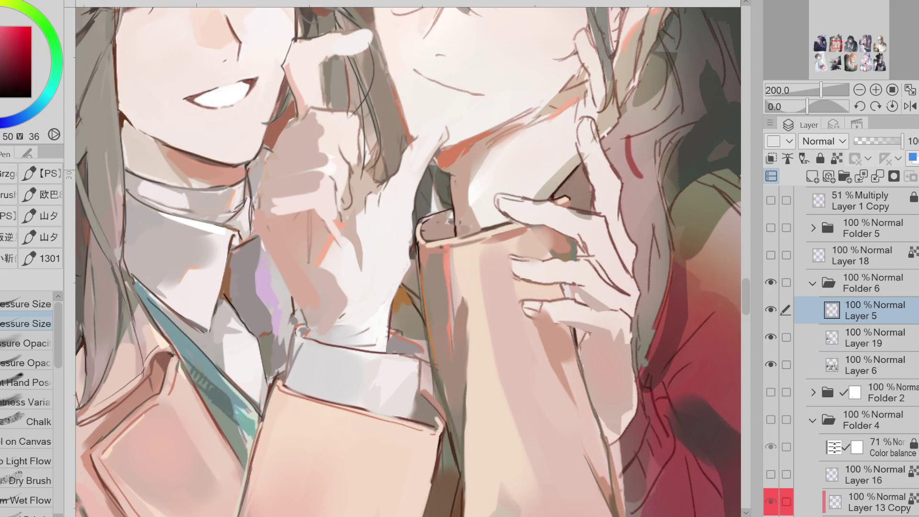
left_click(252, 221, "alt")
left_click(259, 215, "alt")
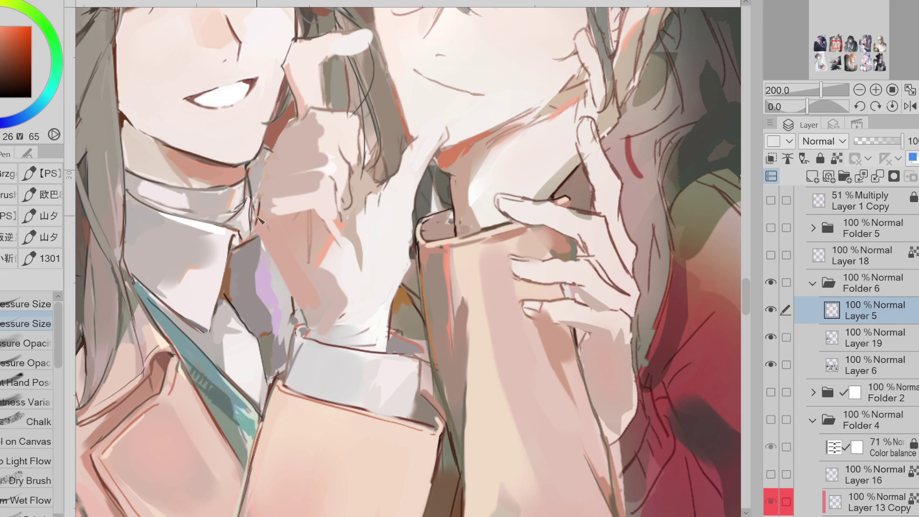